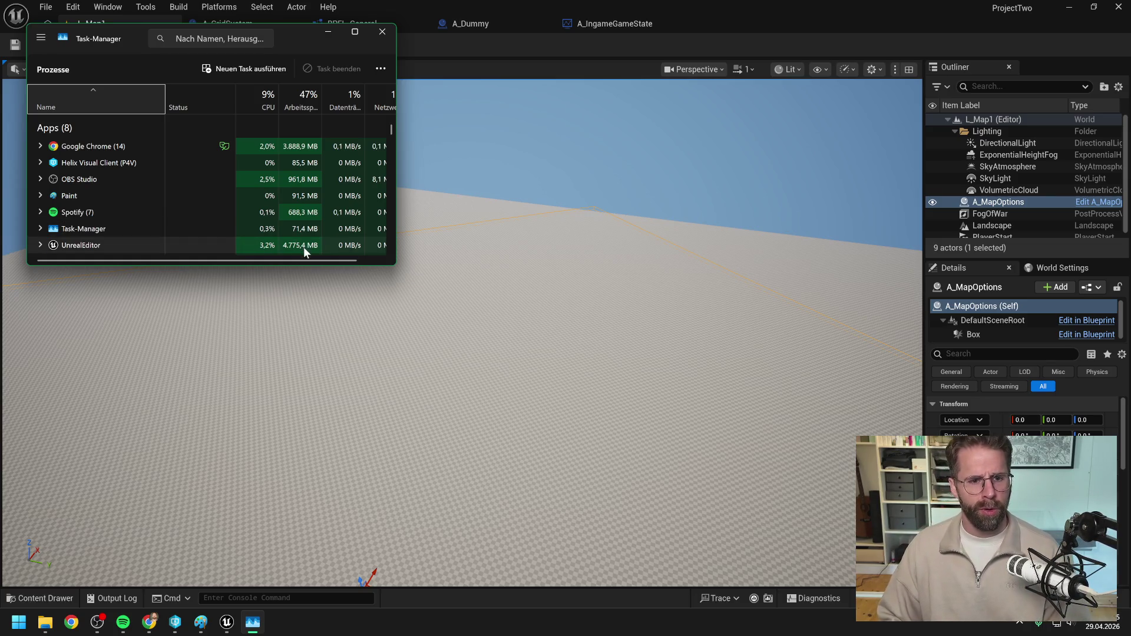
- Move Task Manager aside and end the UnrealEditor process, leaving Perforce P4V in front
click(459, 50)
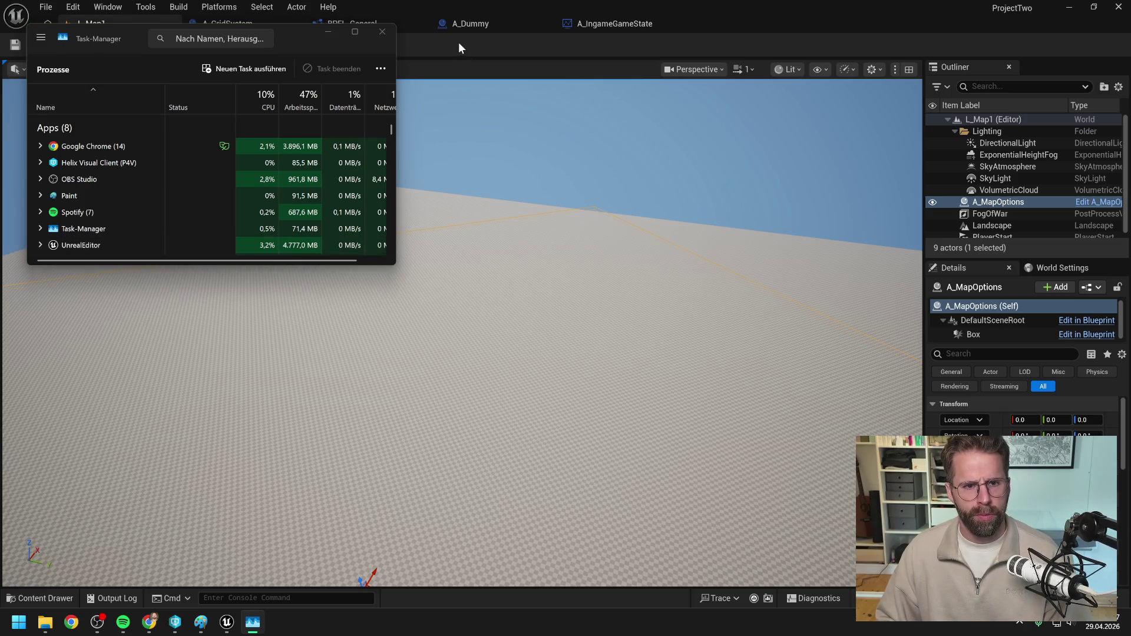
drag(292, 37, 398, 154)
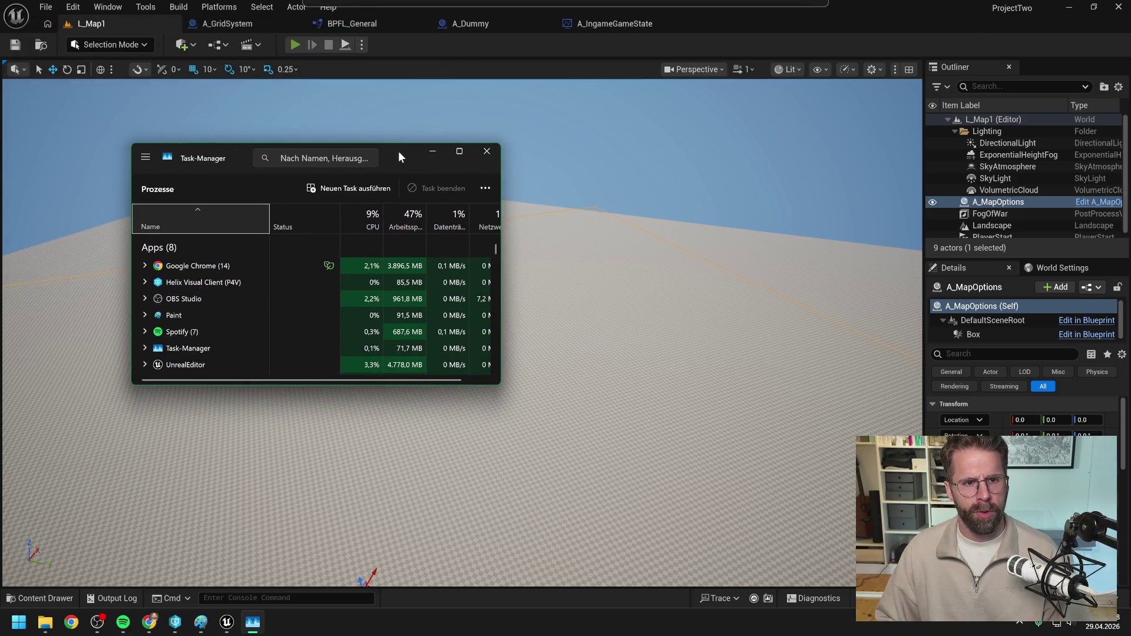
click(429, 40)
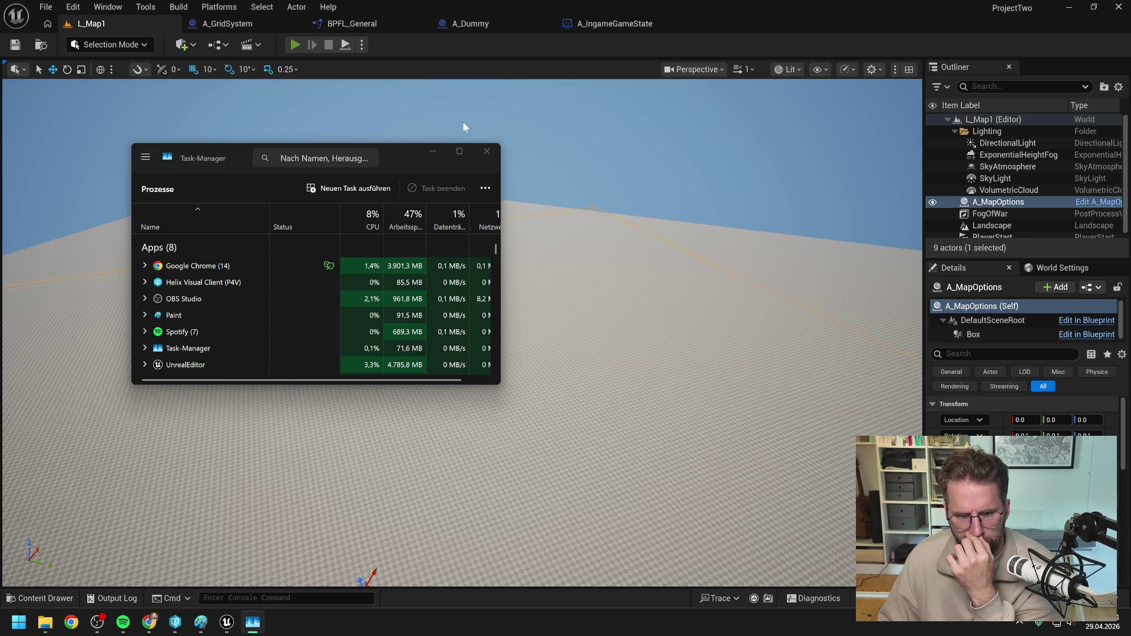
drag(410, 154, 478, 191)
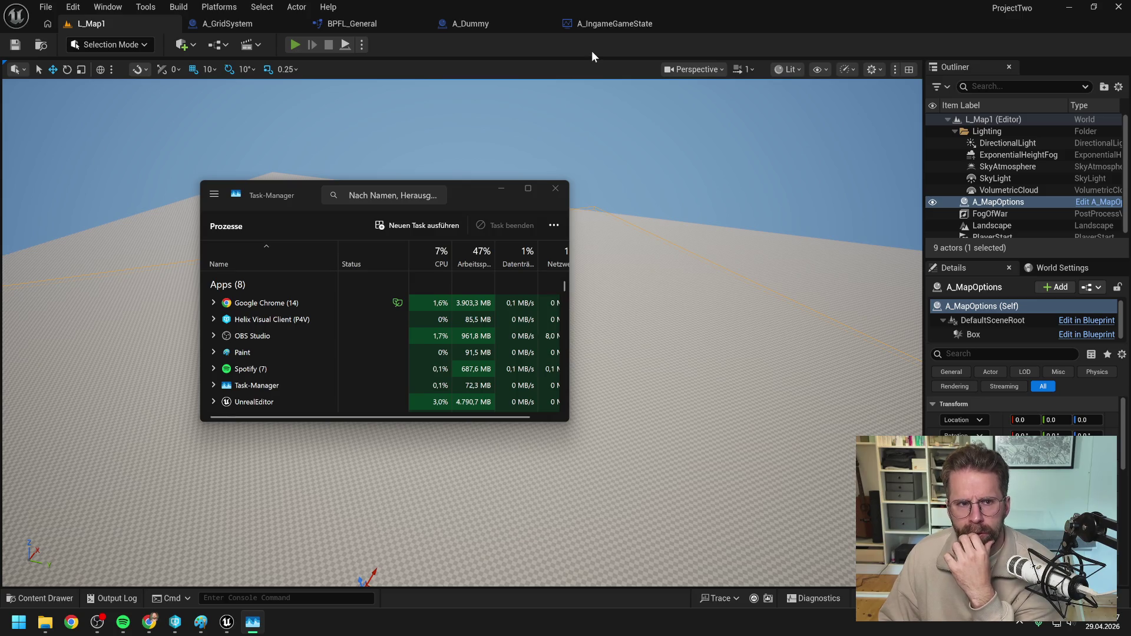
click(272, 401)
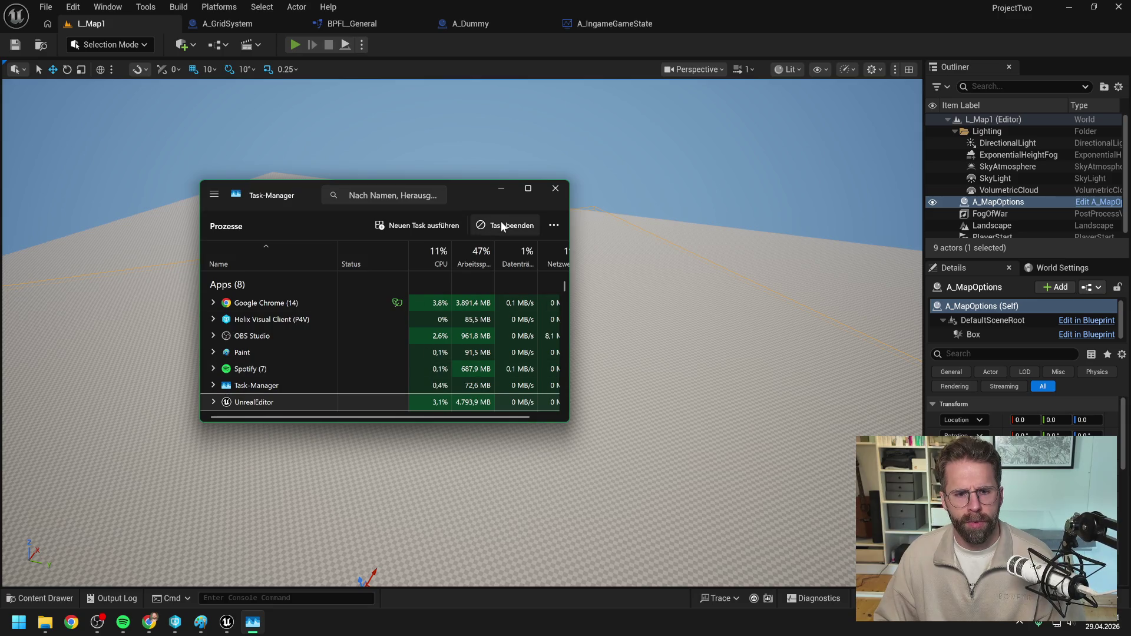
click(503, 226)
click(232, 435)
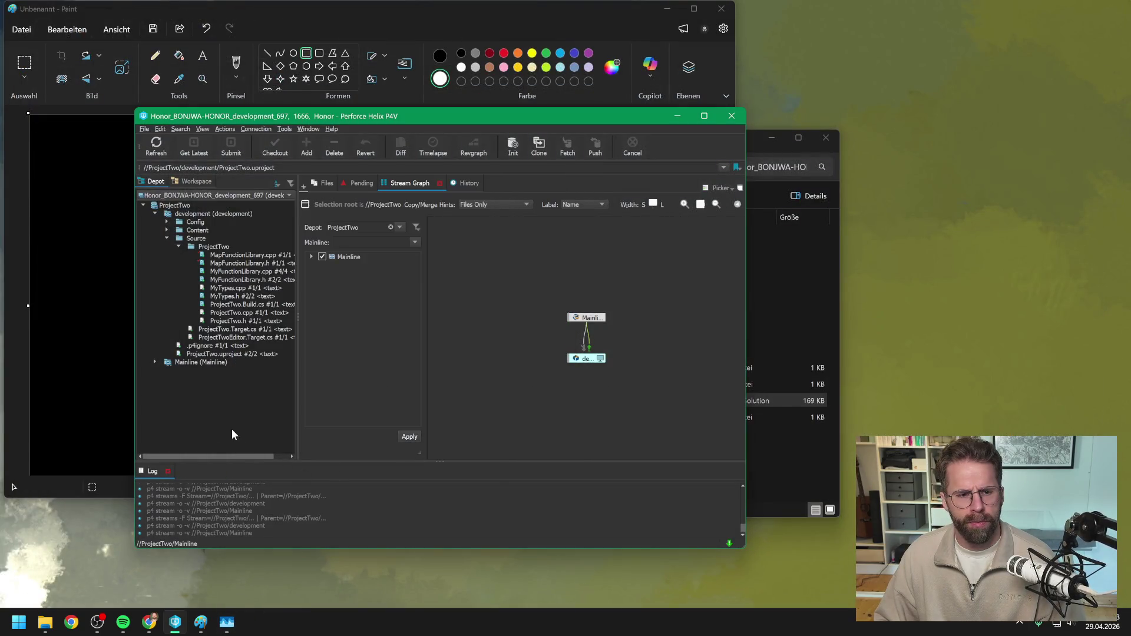
- Relaunch ProjectTwo.uproject from the P4V depot and return to the editor's L_Map1 level
click(224, 353)
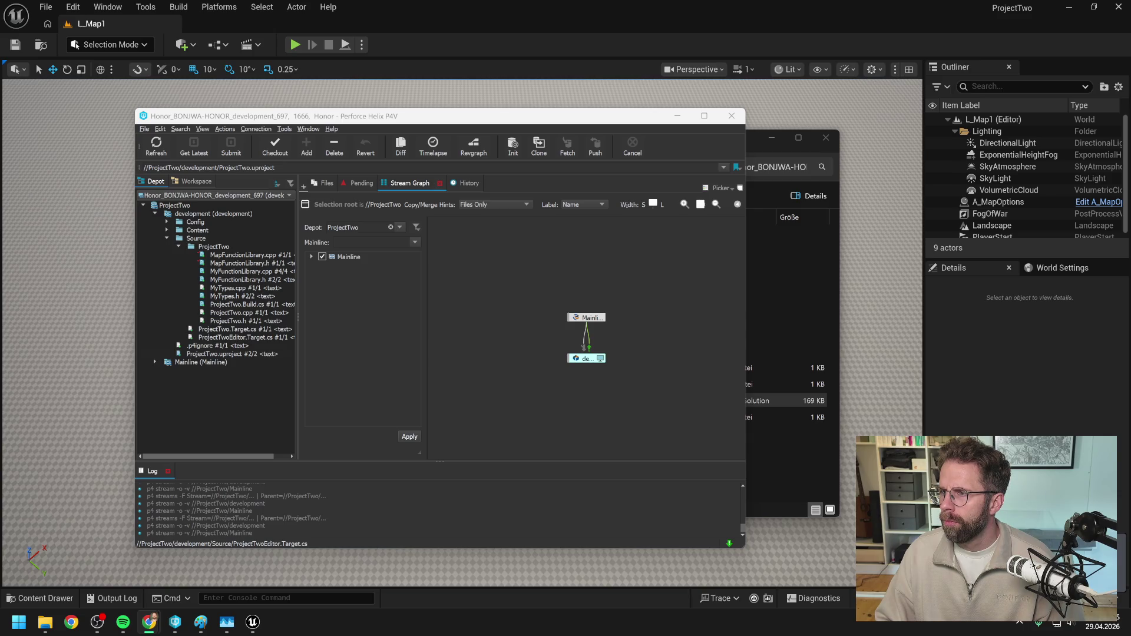
key(alt+Tab)
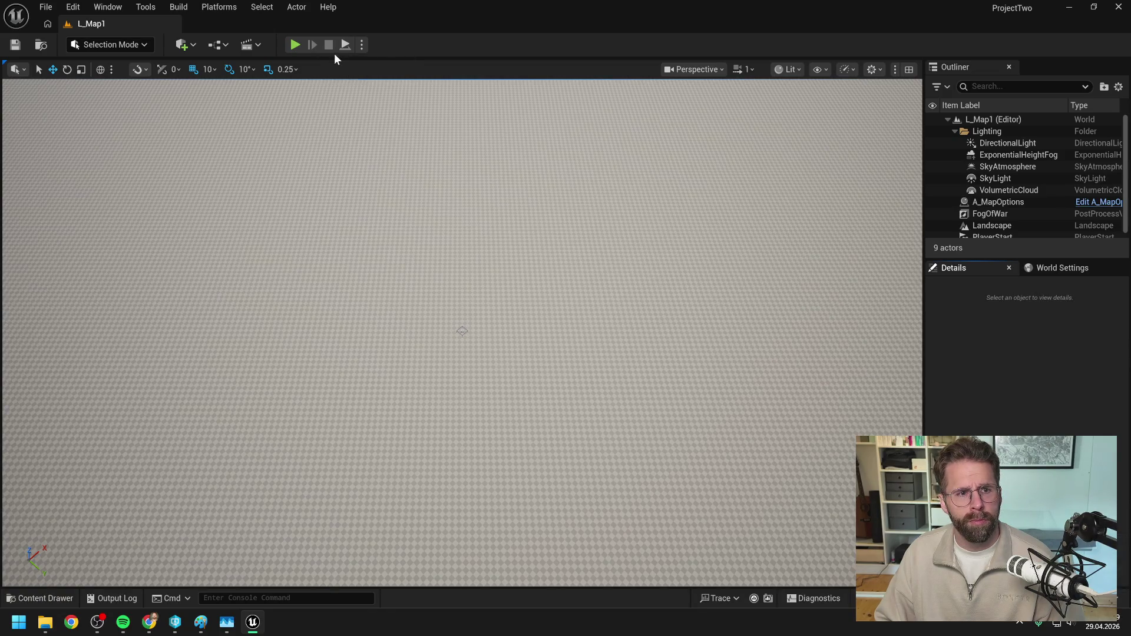
- Search the Content Drawer for 'grid sys' and open A_GridSystem's EventGraph
key(ctrl+space)
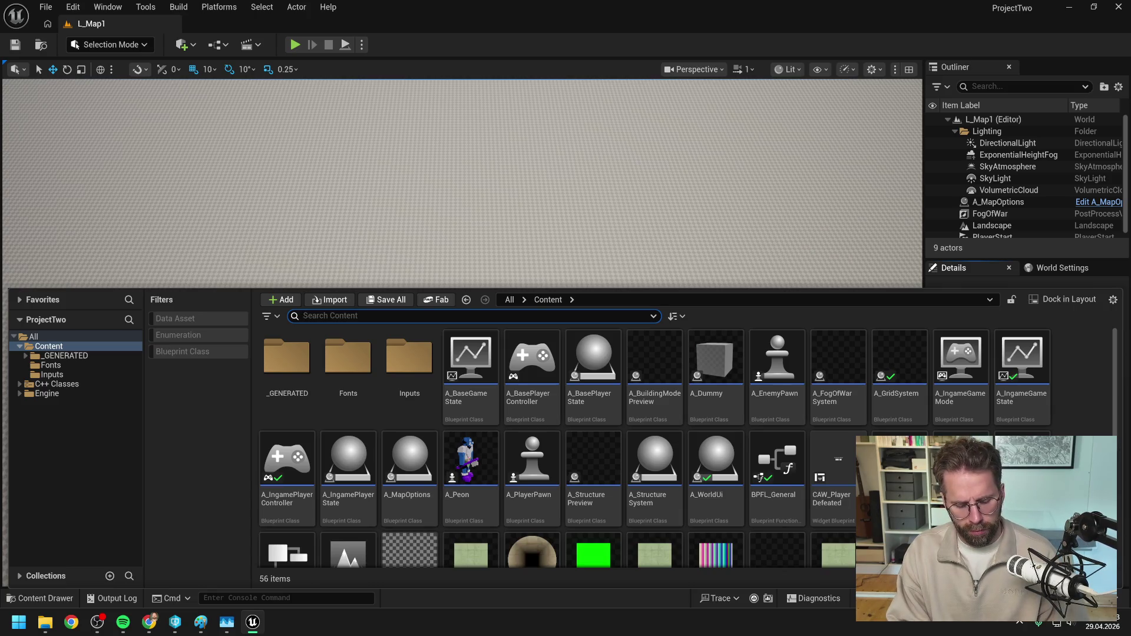
text(grid sys)
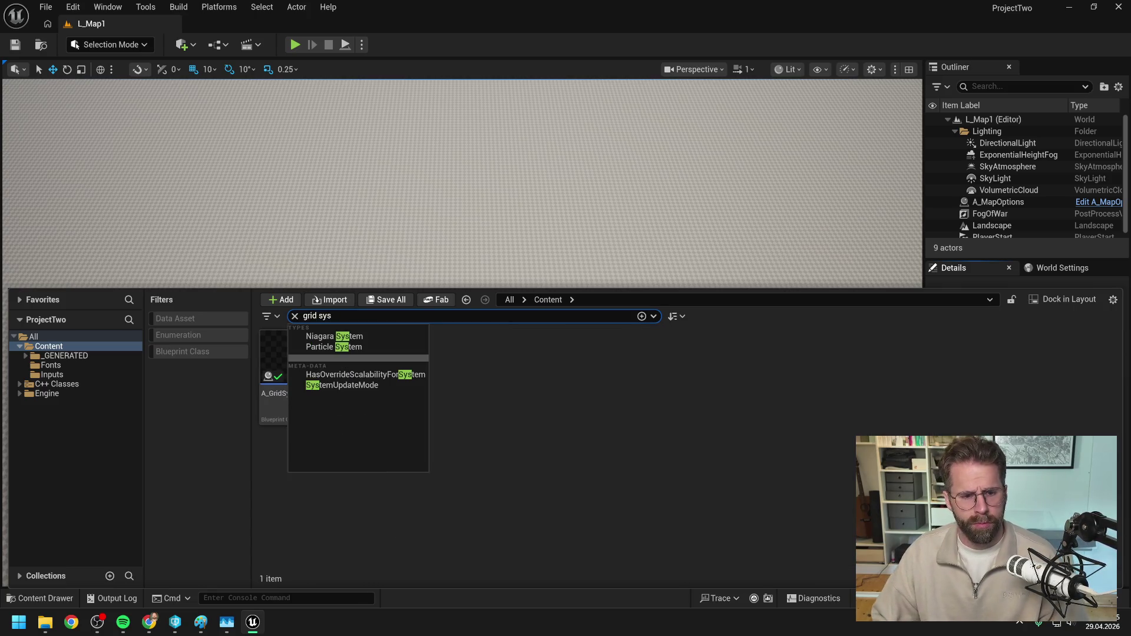
key(Down)
key(Return)
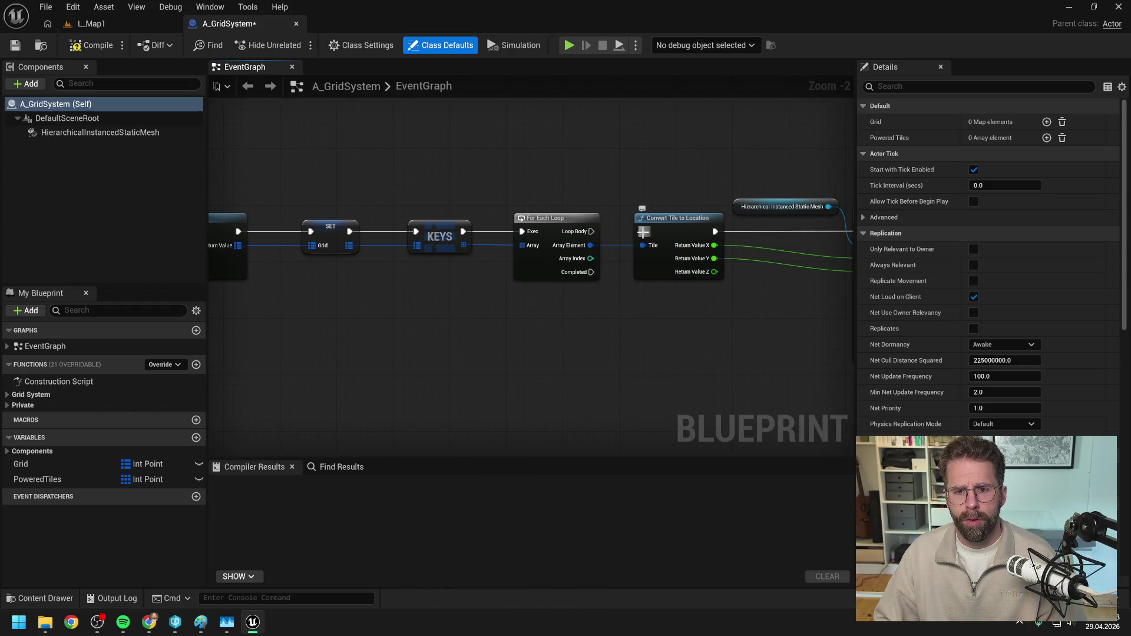
click(558, 217)
- Breakpoint For Each Loop, play L_Map1 to inspect 160,745 grid entries, then stop
key(F9)
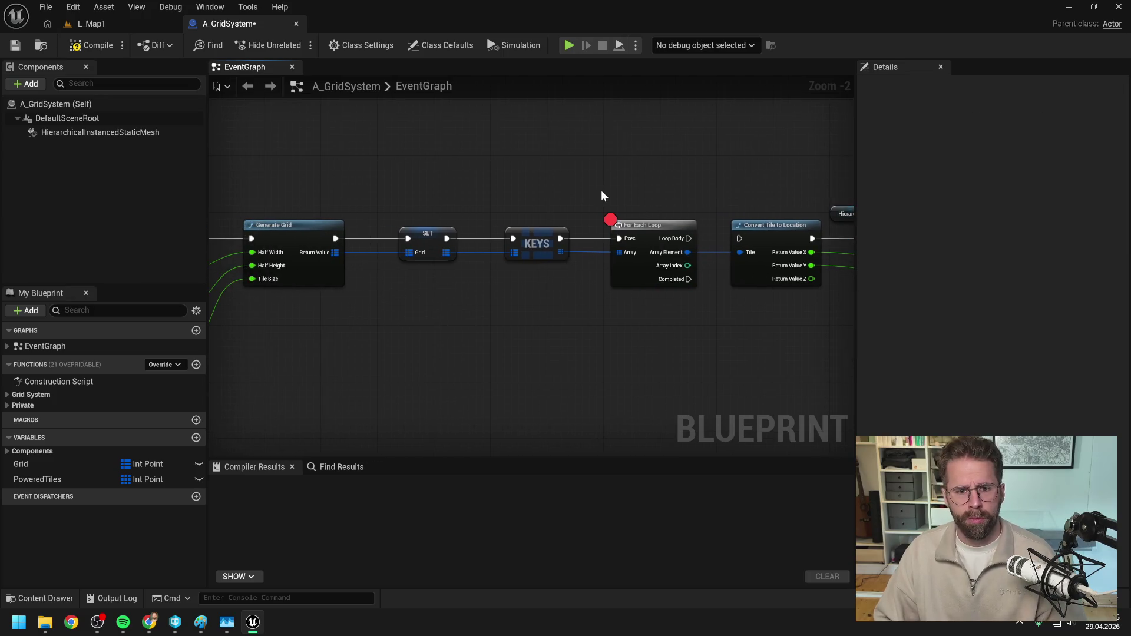
click(88, 24)
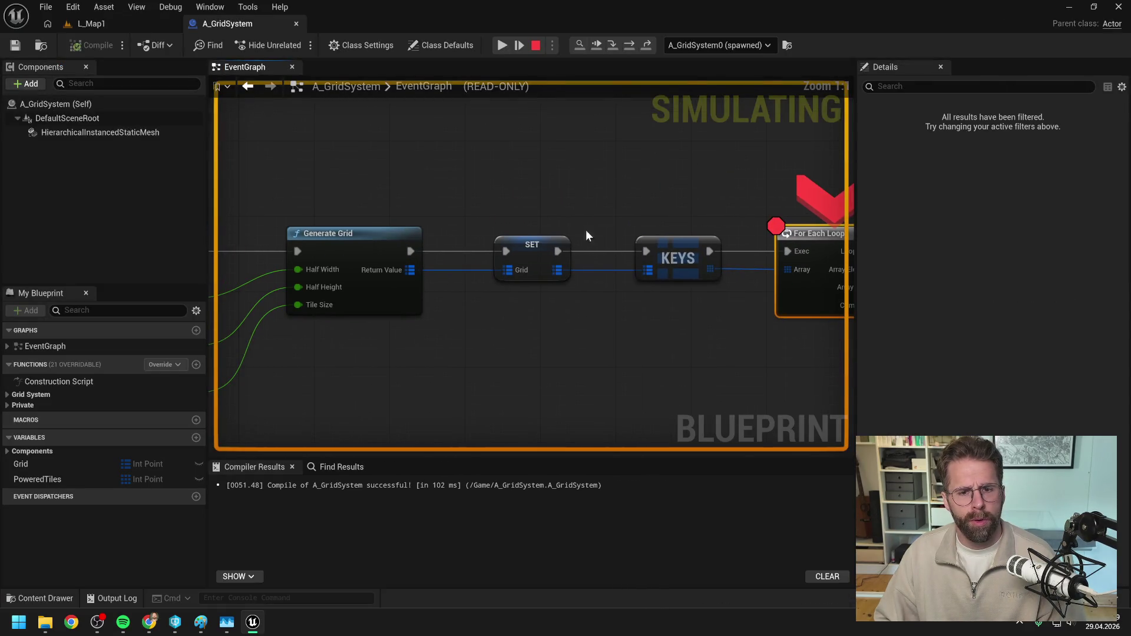
mouse_move(406, 269)
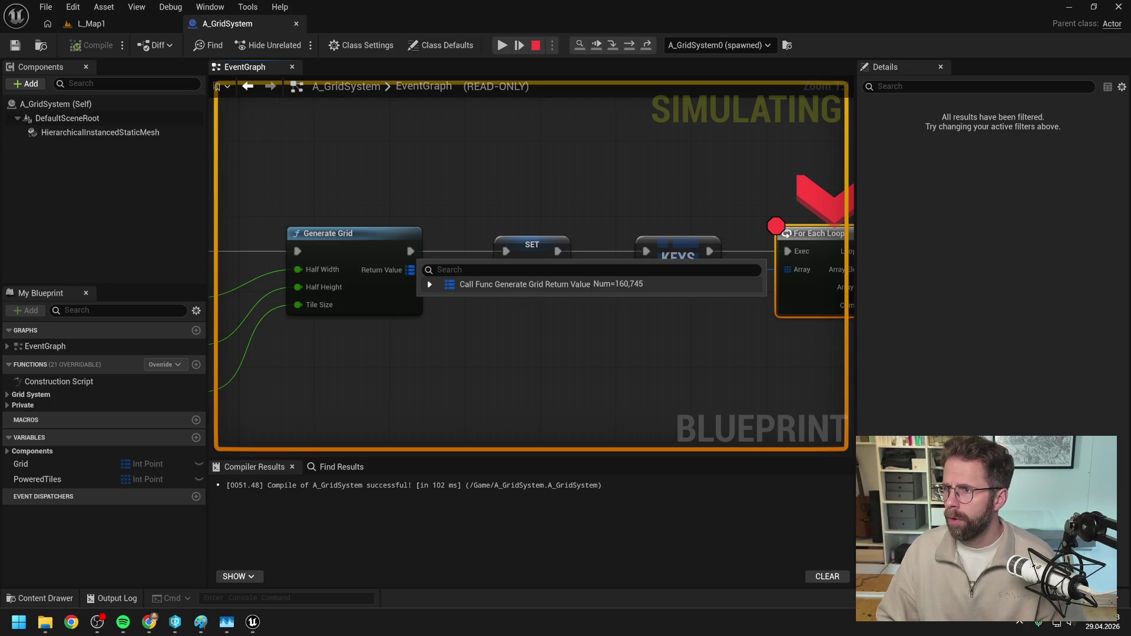
click(149, 622)
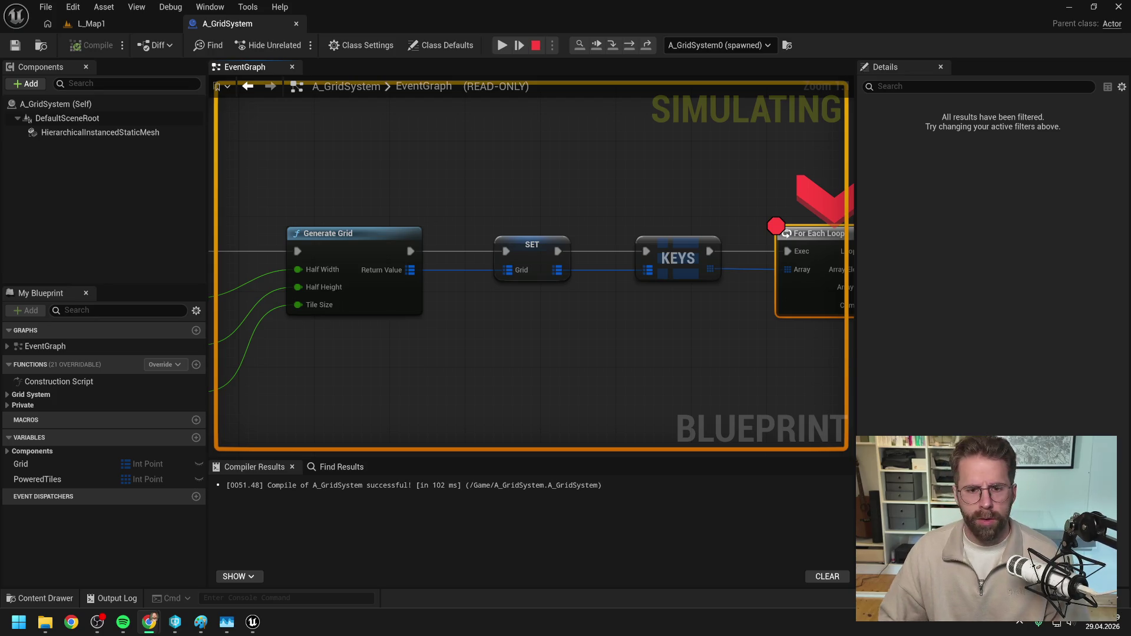
key(F5)
key(Escape)
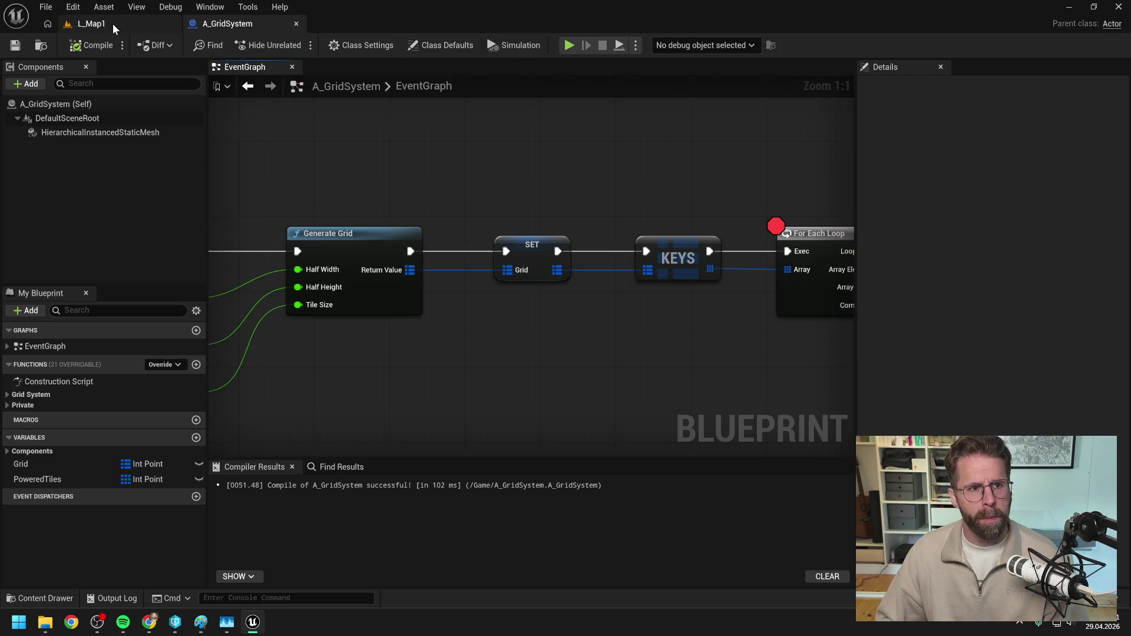
click(112, 23)
click(1009, 204)
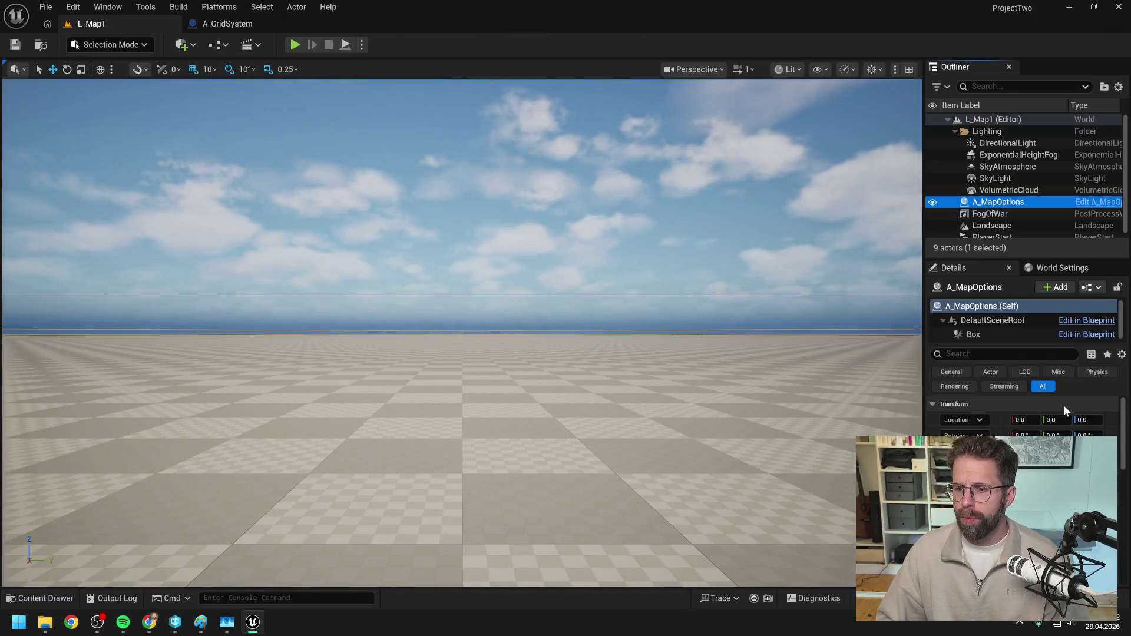
key(alt+Tab)
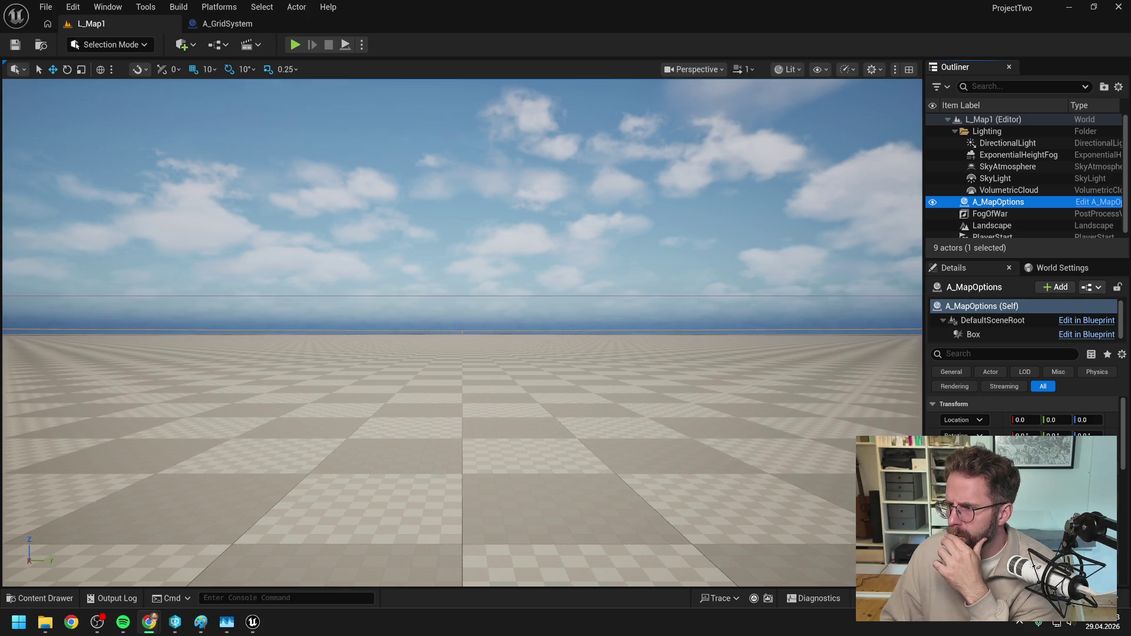
click(232, 23)
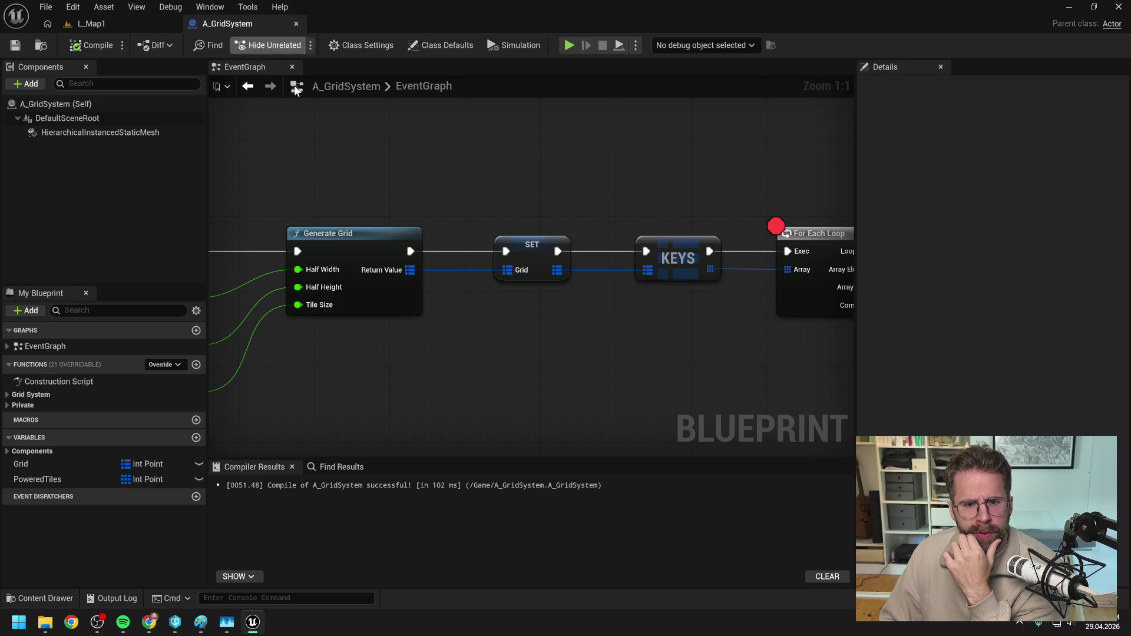
scroll(614, 192, down, 4)
scroll(678, 205, up, 1)
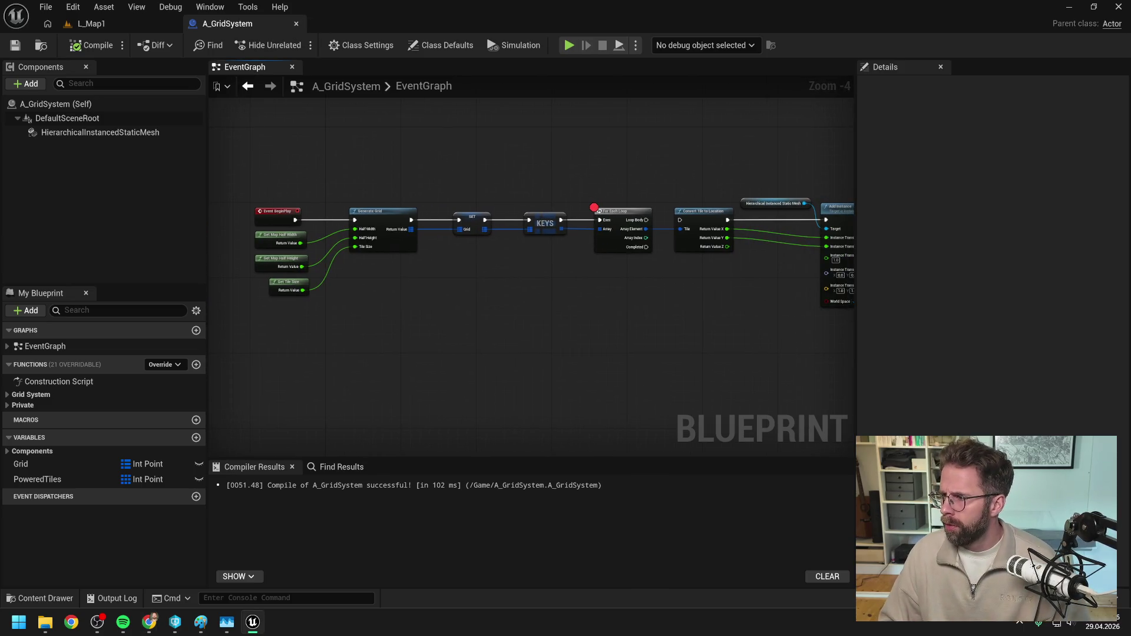
key(alt+Tab)
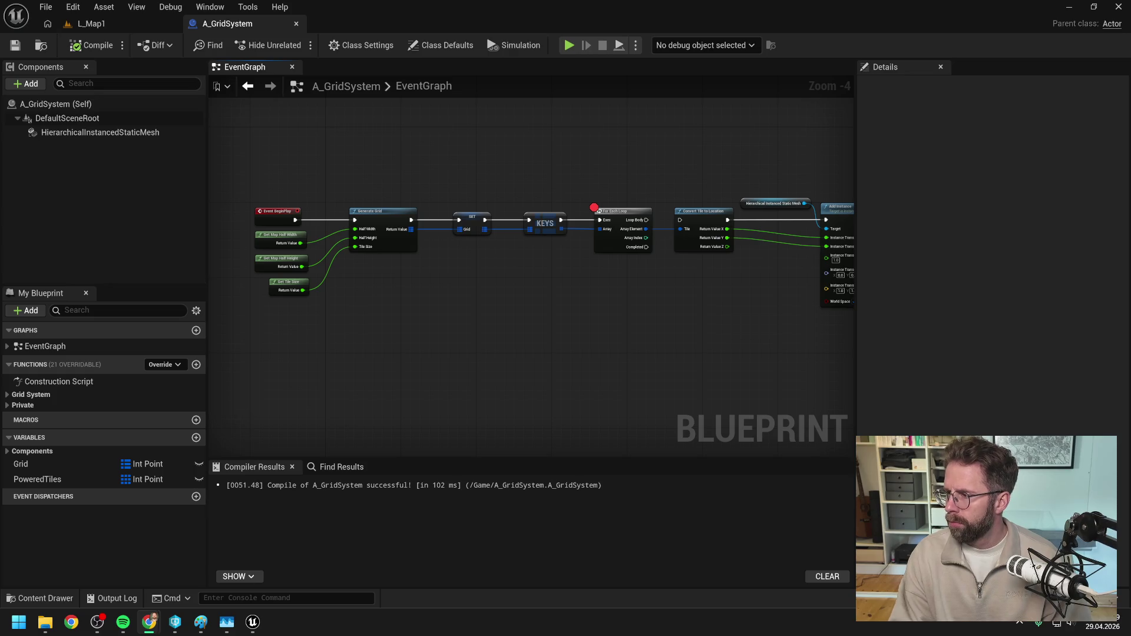
drag(596, 313, 498, 328)
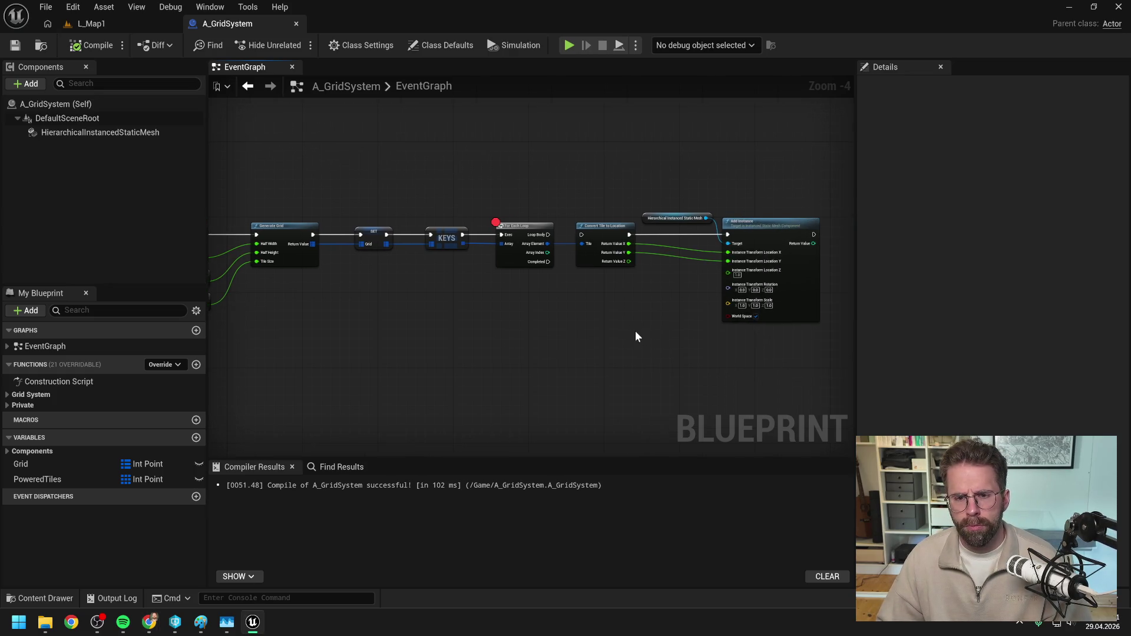
drag(653, 322, 593, 302)
scroll(535, 285, up, 1)
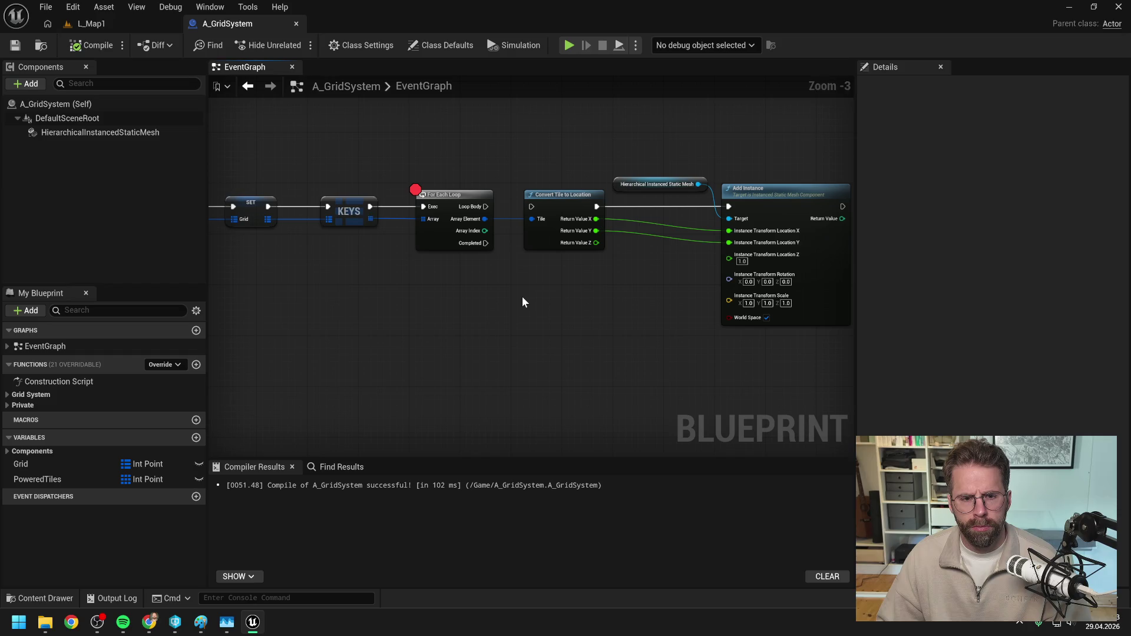
drag(523, 301, 622, 304)
scroll(514, 301, down, 1)
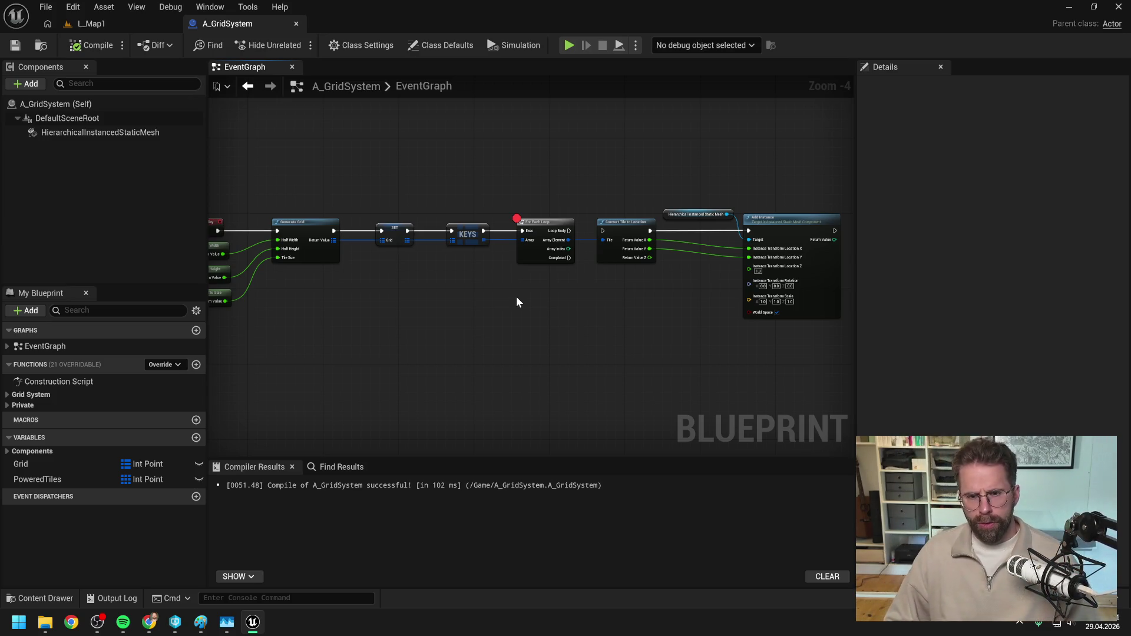
drag(517, 297, 458, 281)
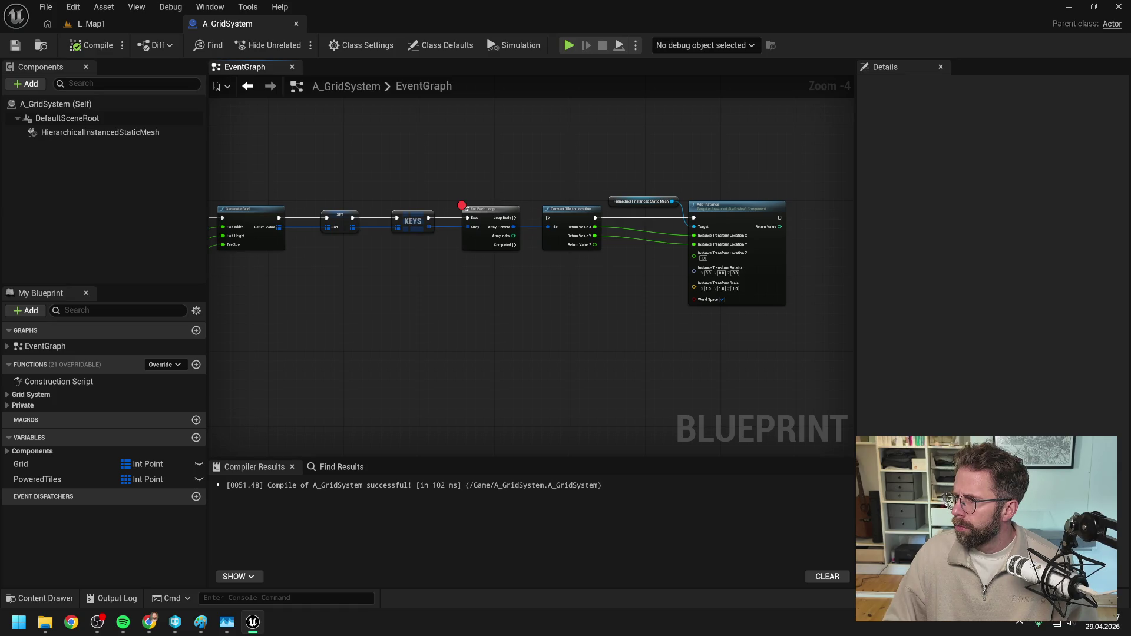
scroll(532, 295, up, 1)
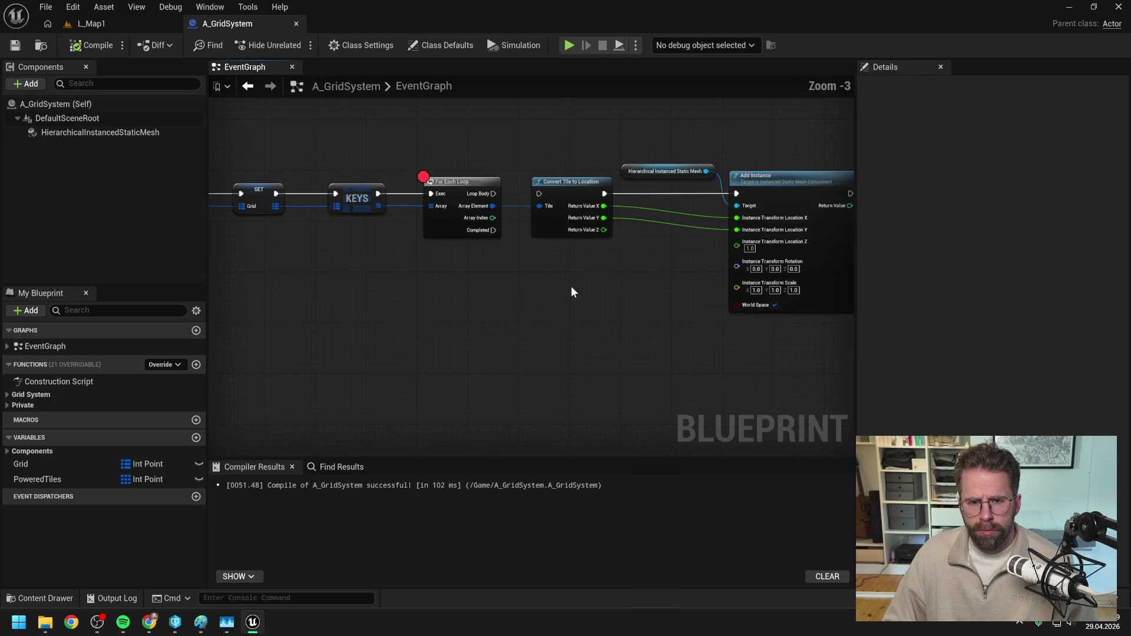
scroll(624, 289, down, 1)
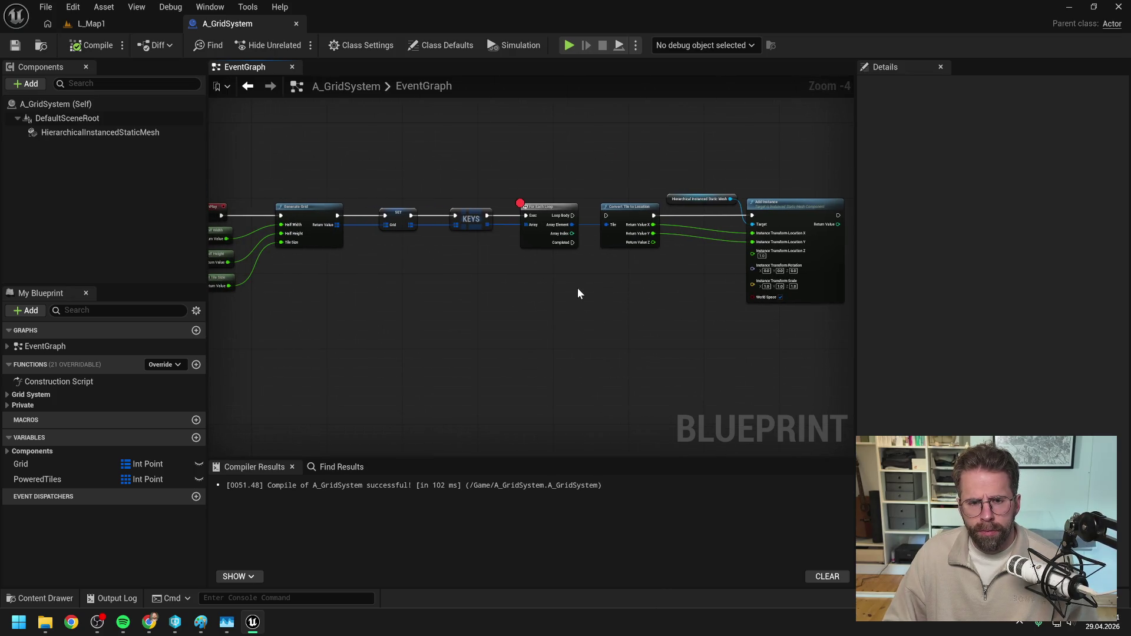
mouse_move(578, 295)
mouse_down()
mouse_move(548, 298)
mouse_move(566, 294)
mouse_up()
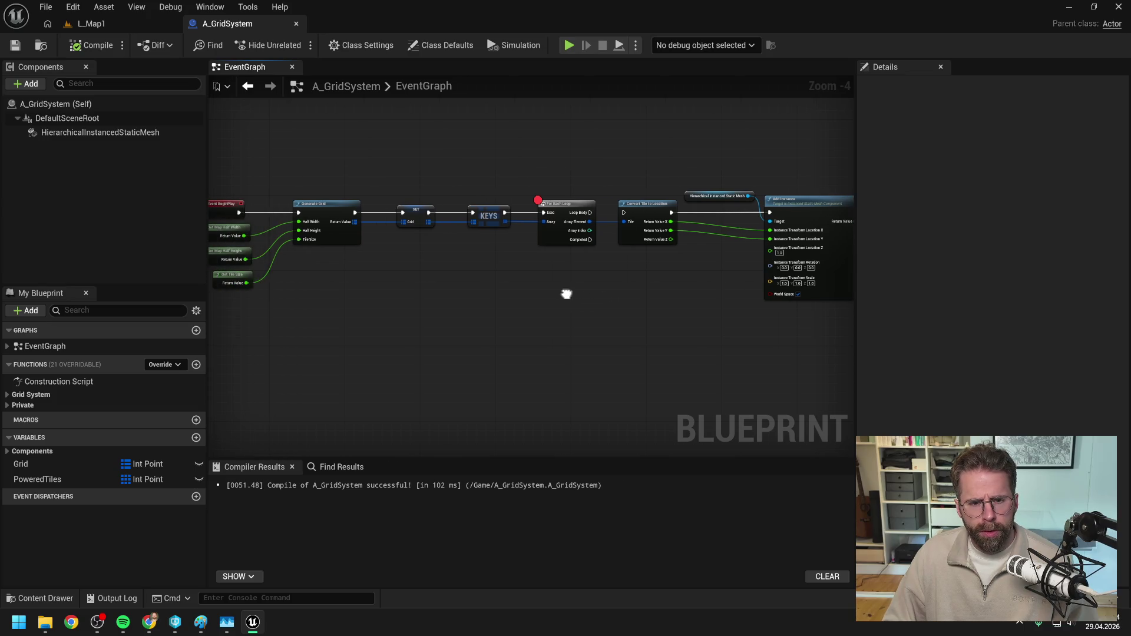
- Create a new Integer variable named DebugIndex
click(196, 438)
click(127, 494)
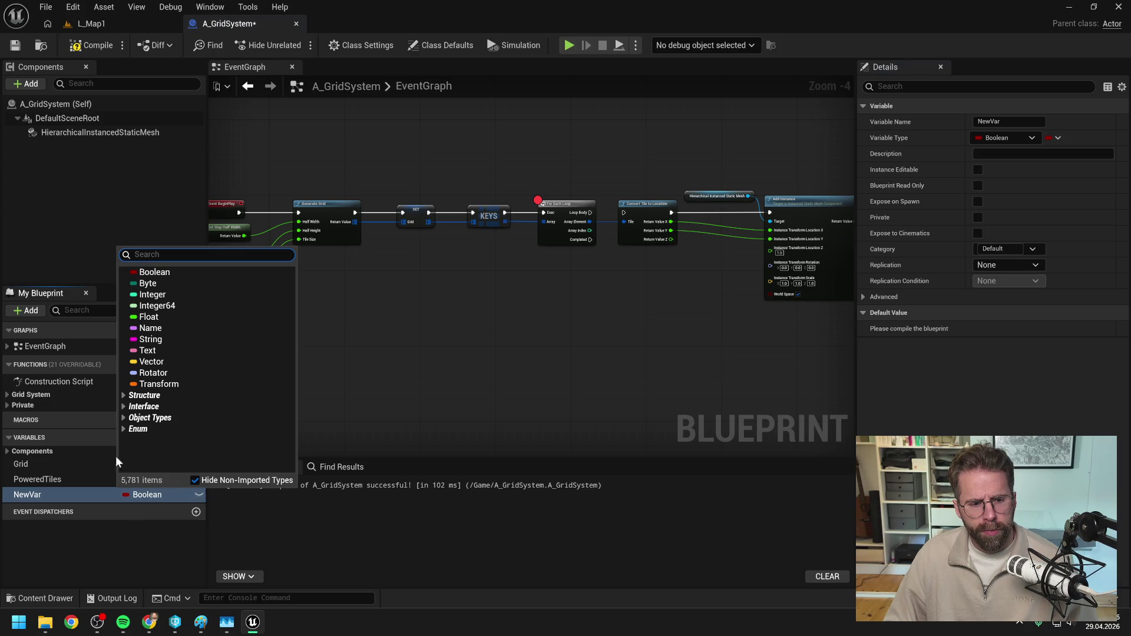
click(153, 295)
click(58, 497)
text(D)
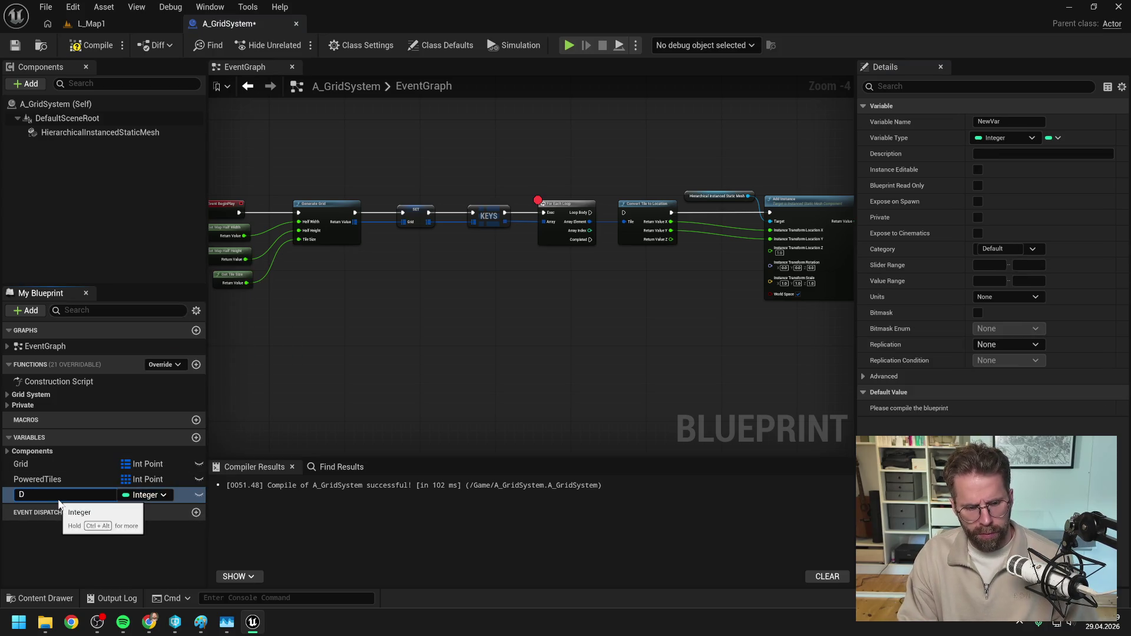
text(ebugIn)
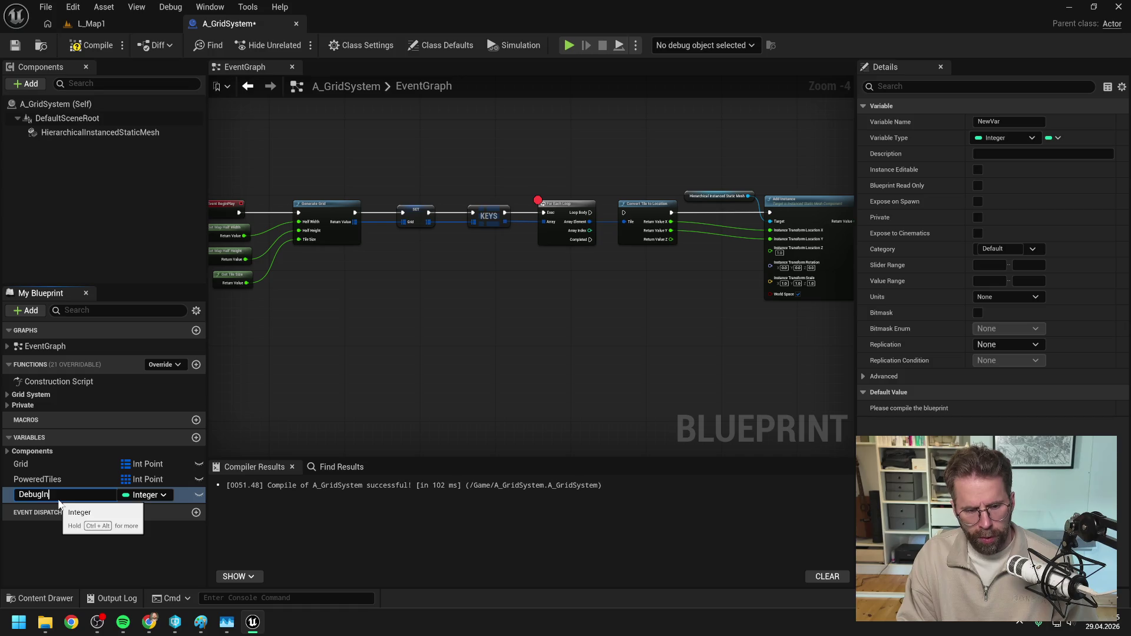
text(dex)
key(Return)
- Place an Event Tick node below the BeginPlay chain
drag(352, 290, 420, 268)
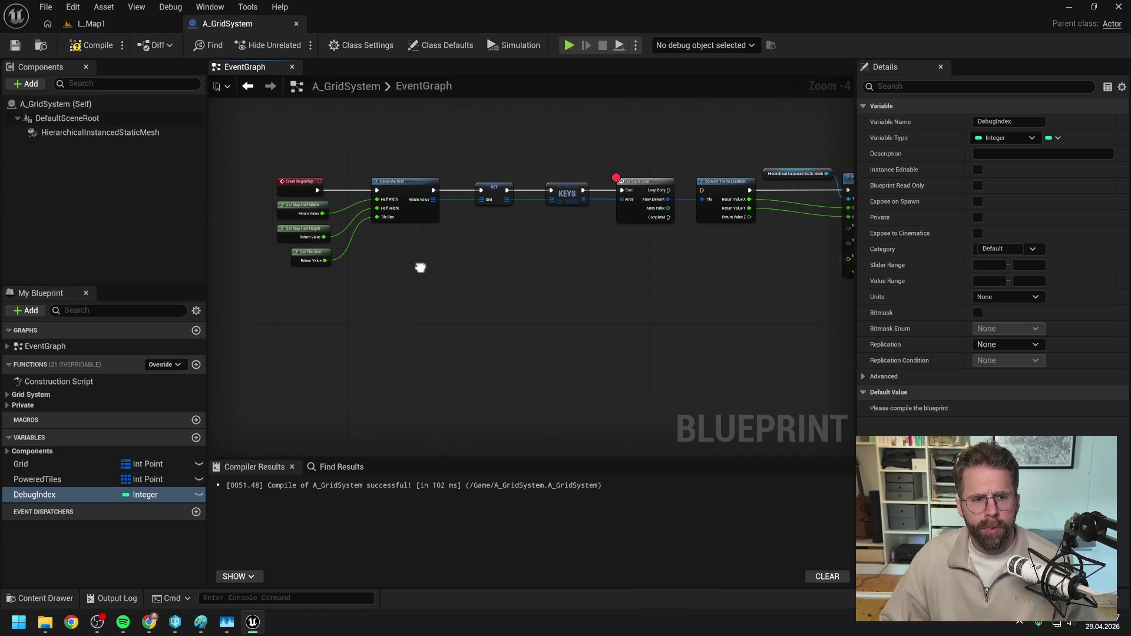
right_click(339, 337)
text(event t)
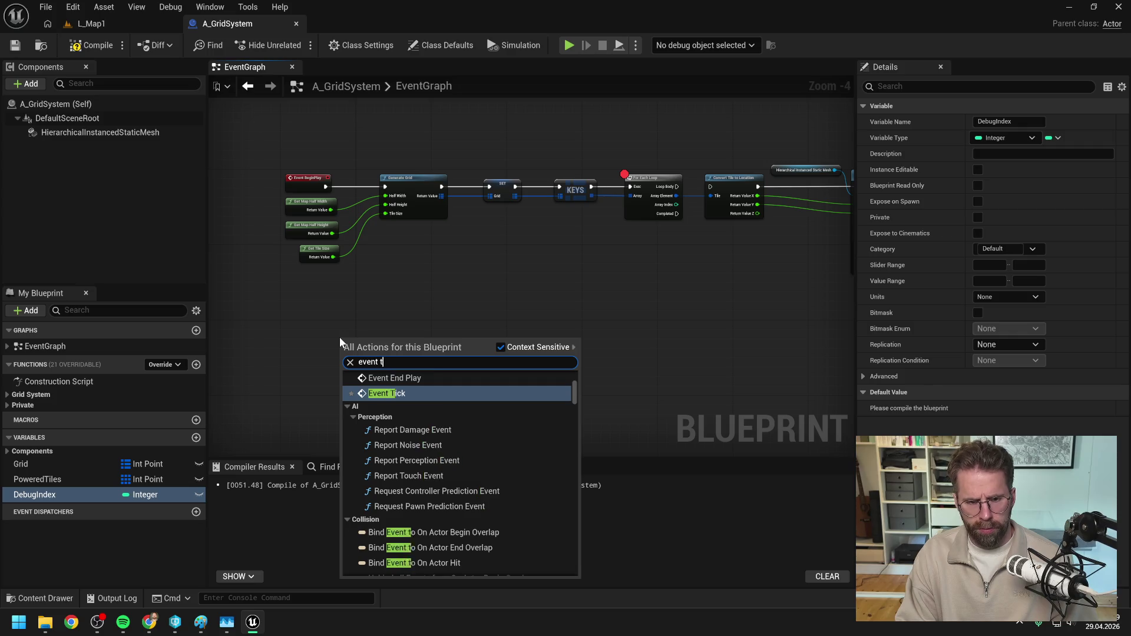
text(ick)
key(Return)
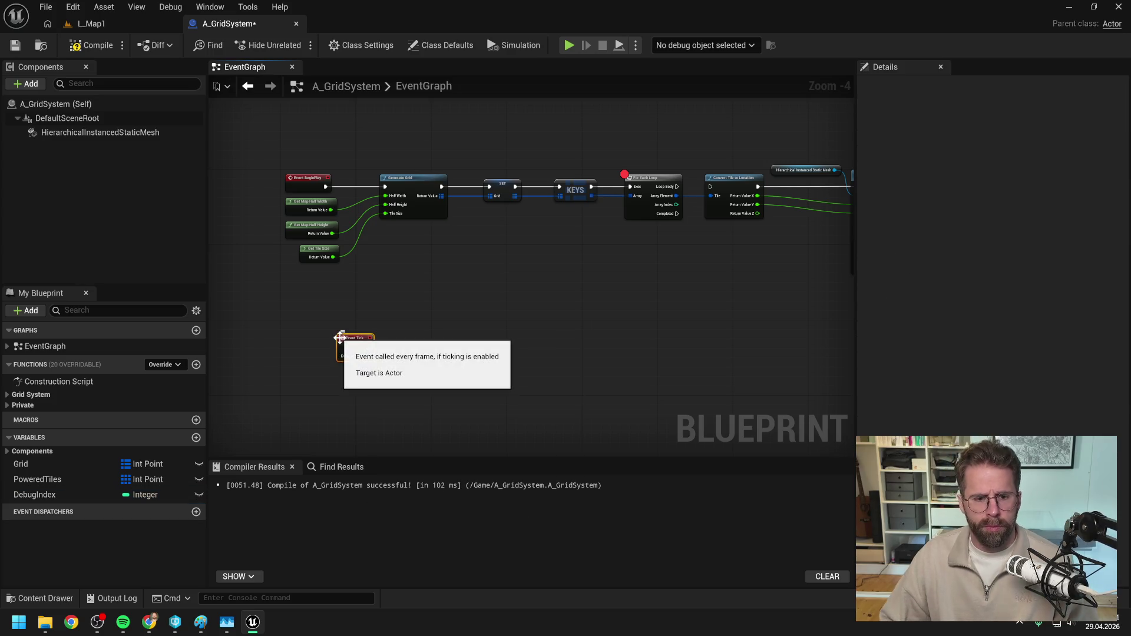
mouse_move(339, 337)
mouse_down()
mouse_move(461, 315)
mouse_move(441, 312)
mouse_up()
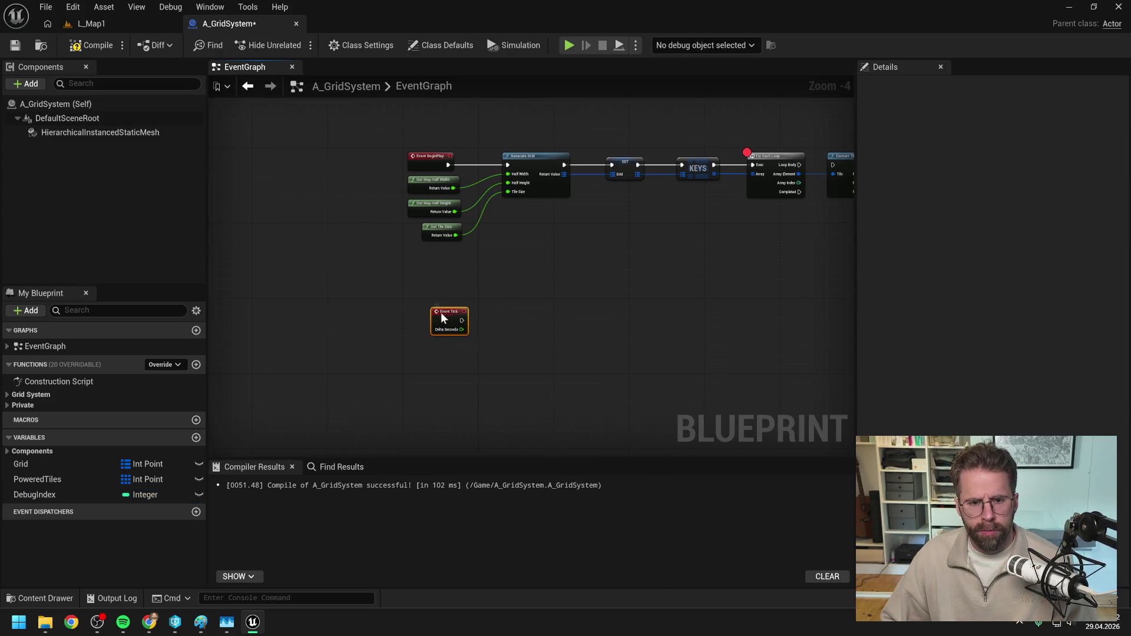
click(483, 301)
drag(529, 304, 433, 306)
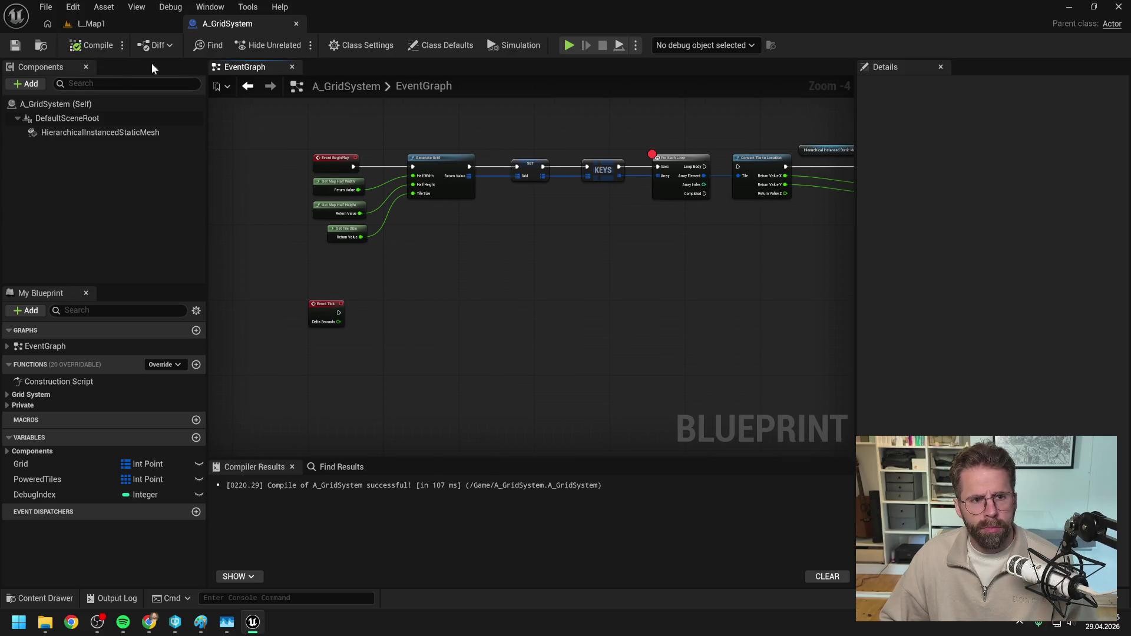
mouse_move(482, 258)
mouse_down()
mouse_move(450, 288)
mouse_move(432, 285)
mouse_up()
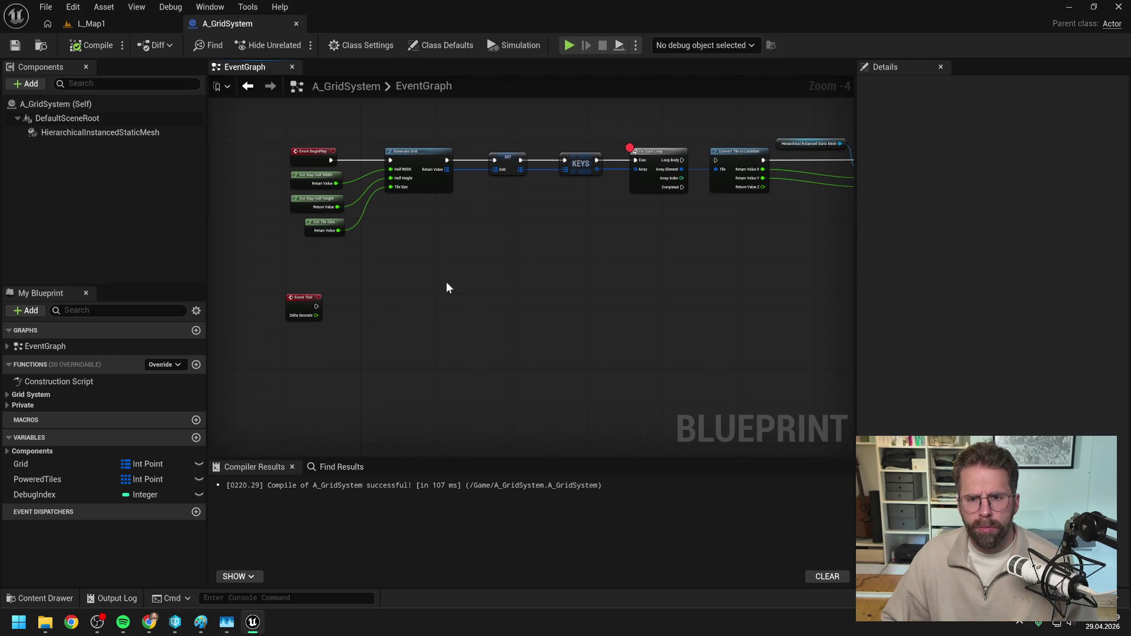
click(360, 45)
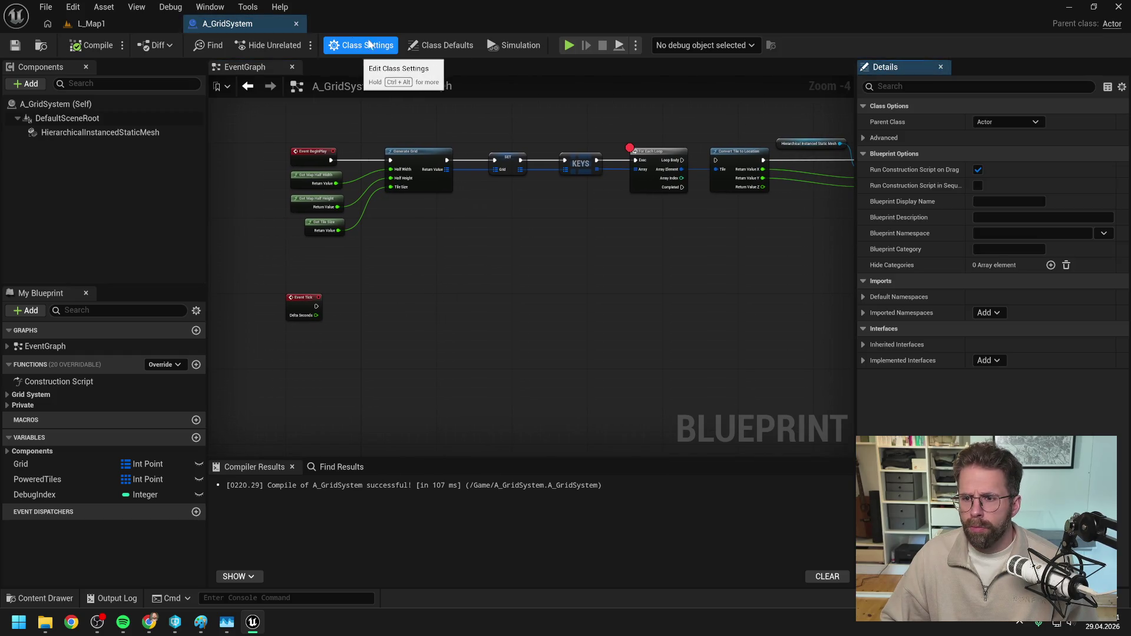
- Uncheck Start with Tick Enabled and add a Set Actor Tick Enabled node with Enabled on
click(432, 42)
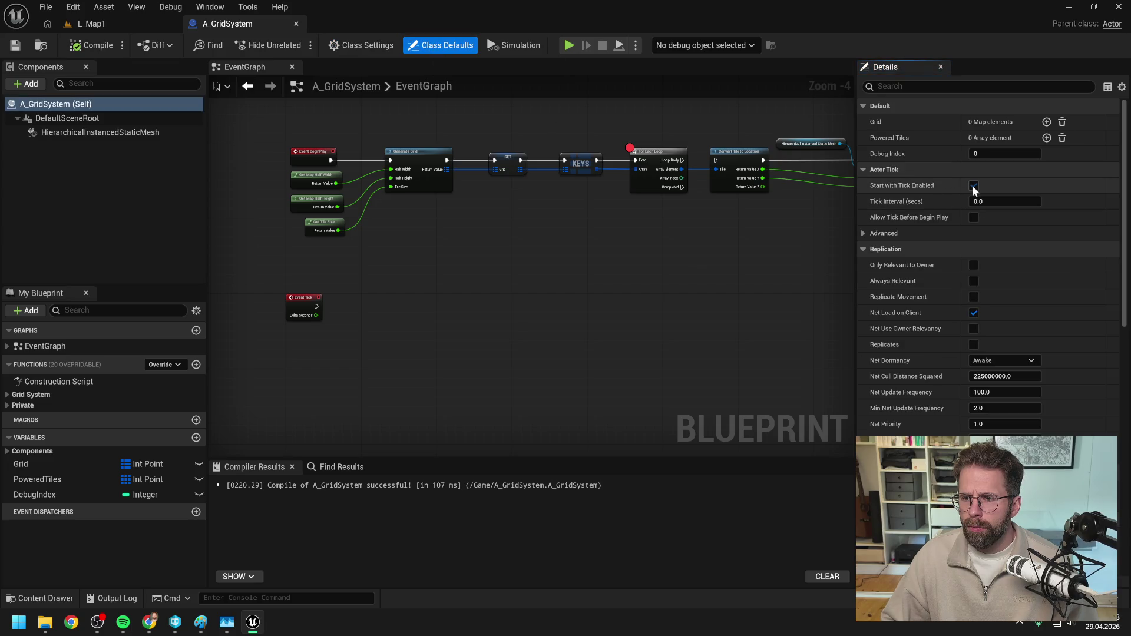
click(973, 186)
drag(683, 275, 552, 286)
right_click(489, 263)
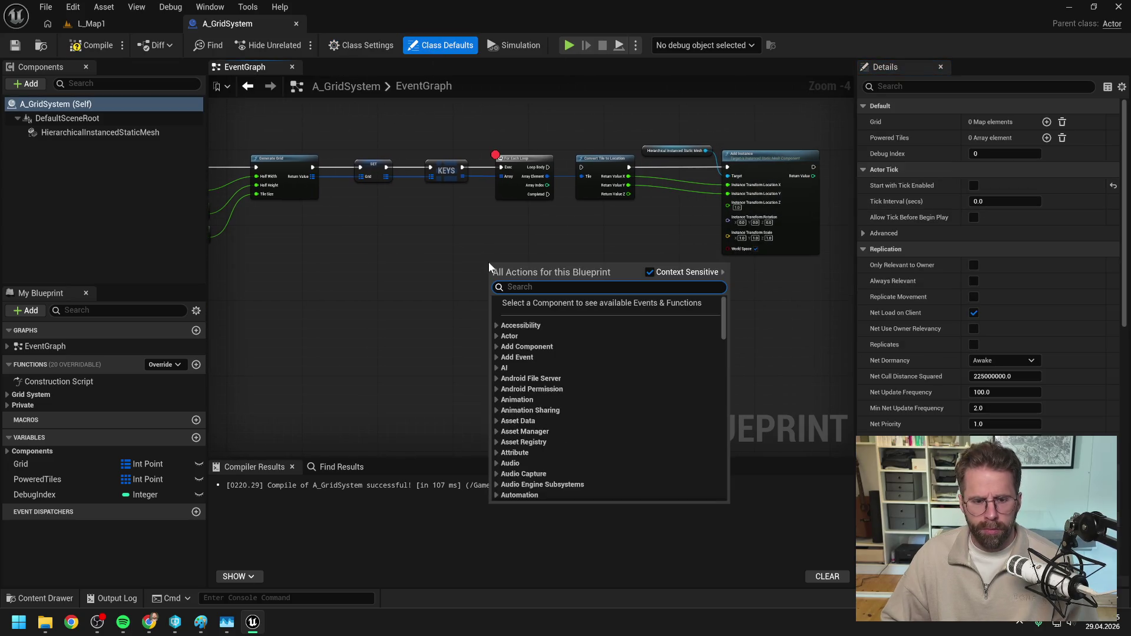
text(set tick enab)
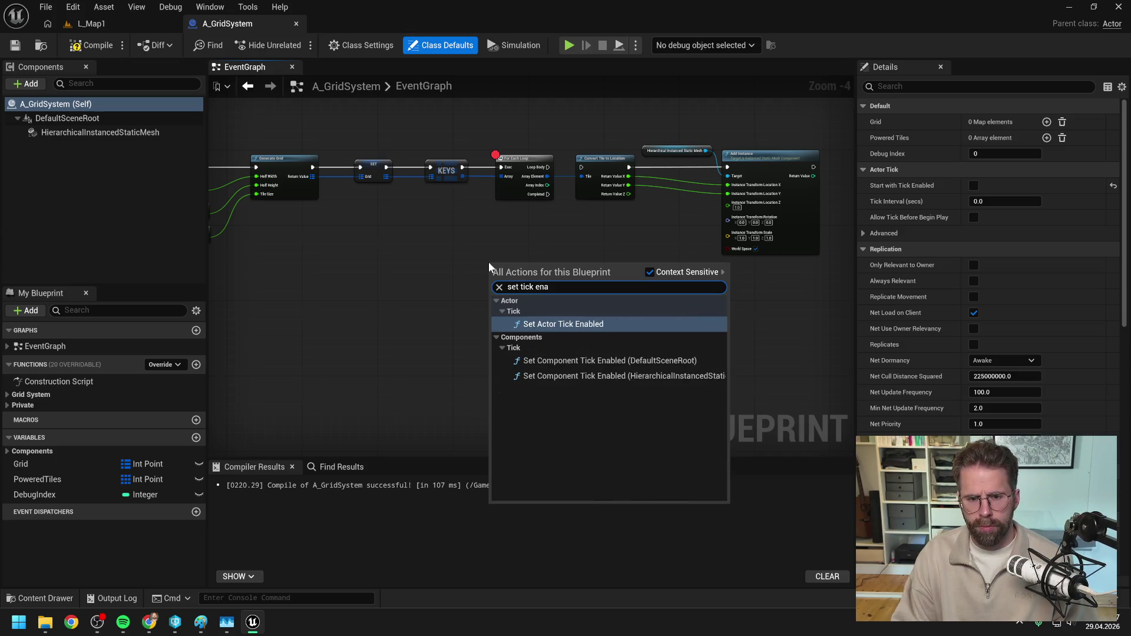
click(557, 316)
click(512, 295)
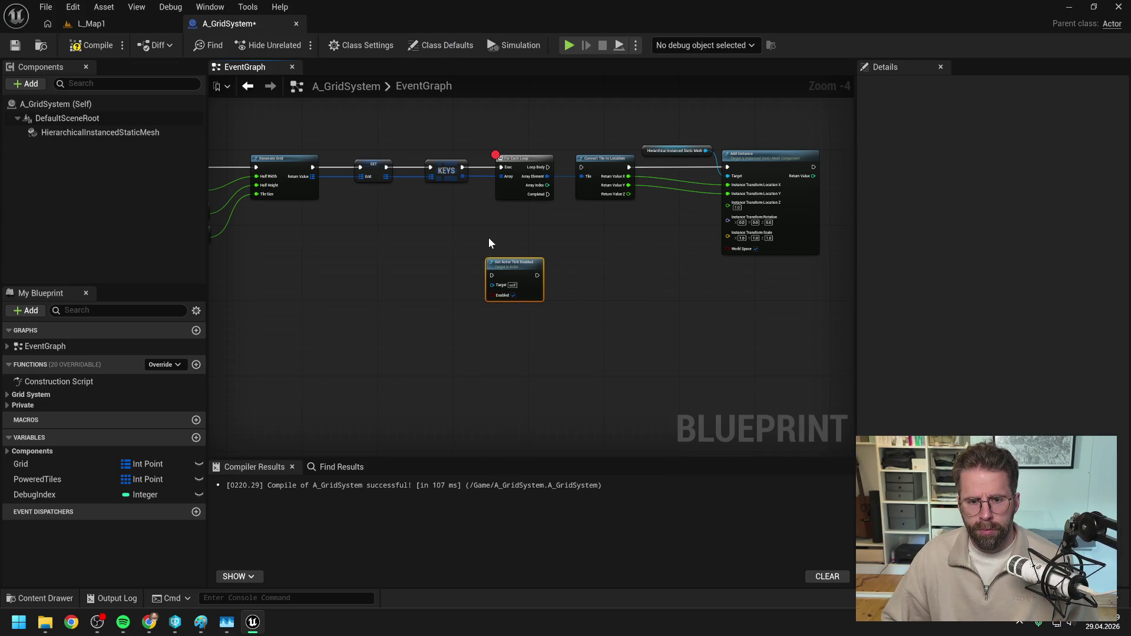
mouse_move(624, 257)
mouse_down()
mouse_move(516, 232)
mouse_move(497, 268)
mouse_up()
- Try a Sequence node between BeginPlay and Generate Grid, then delete it
right_click(454, 243)
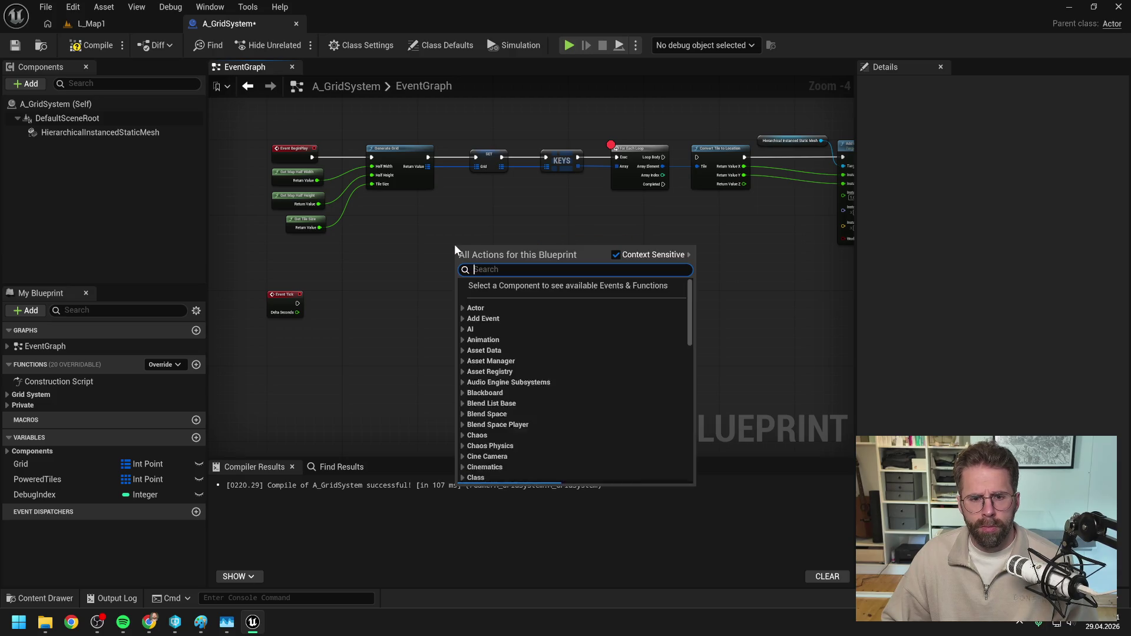
text(sequence)
key(Return)
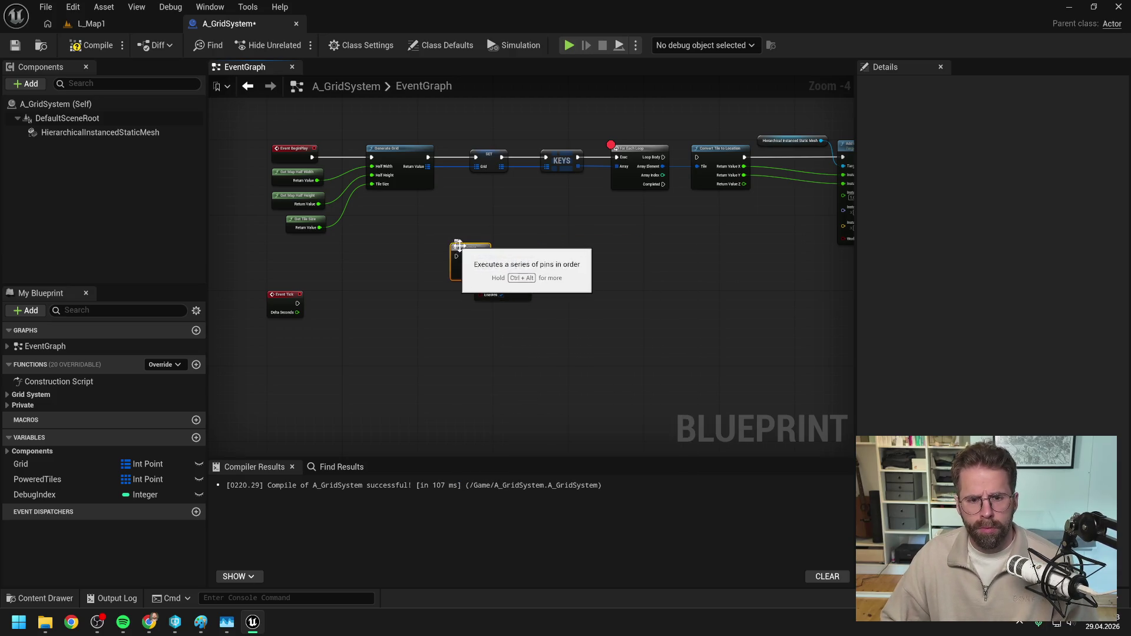
drag(454, 243, 373, 231)
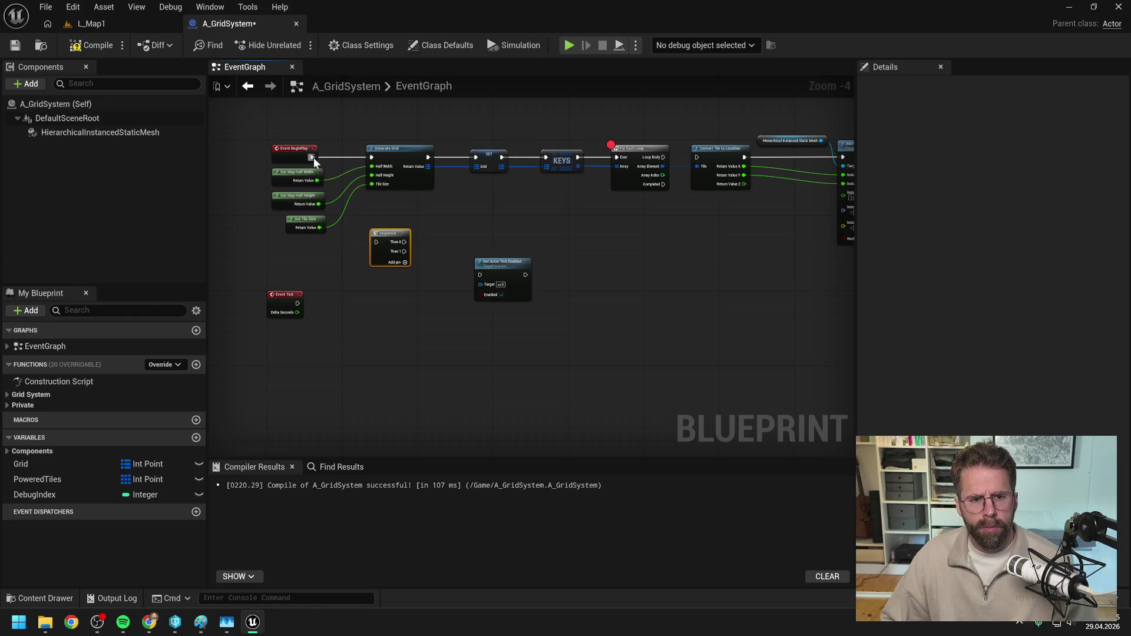
drag(313, 157, 376, 242)
drag(404, 242, 370, 157)
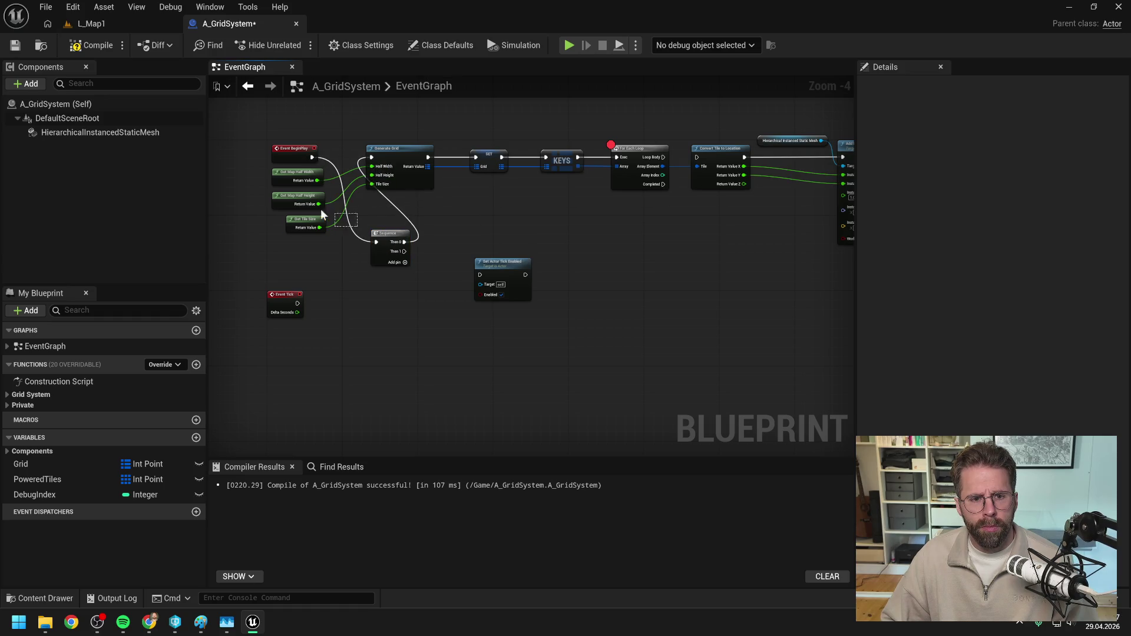
scroll(380, 236, down, 2)
drag(615, 170, 286, 244)
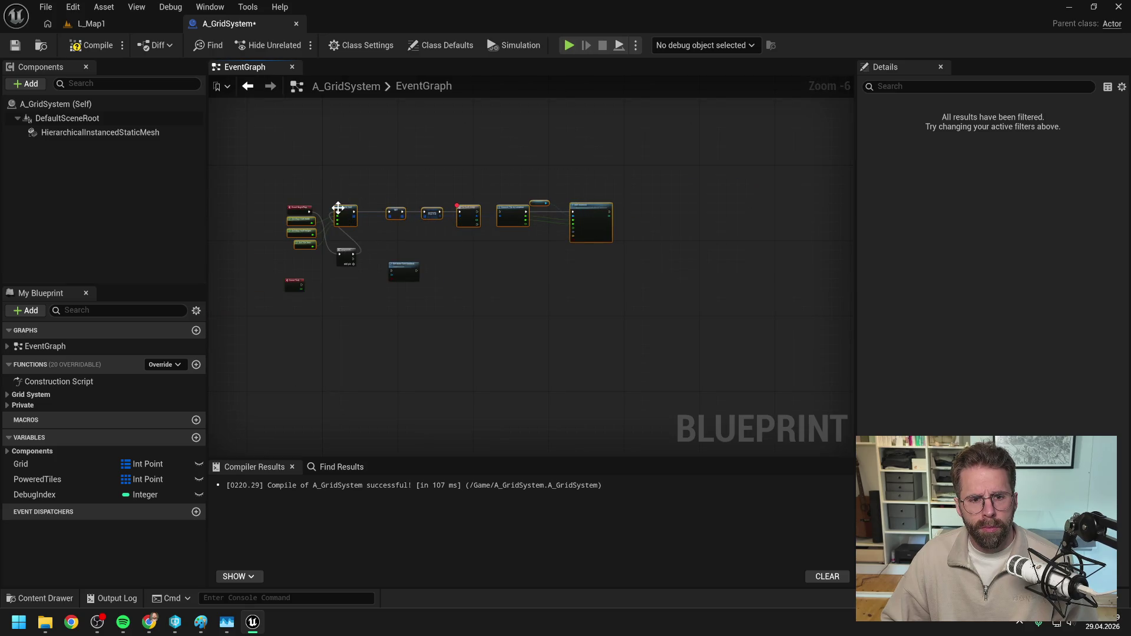
drag(338, 208, 420, 184)
scroll(351, 225, up, 2)
drag(328, 315, 325, 234)
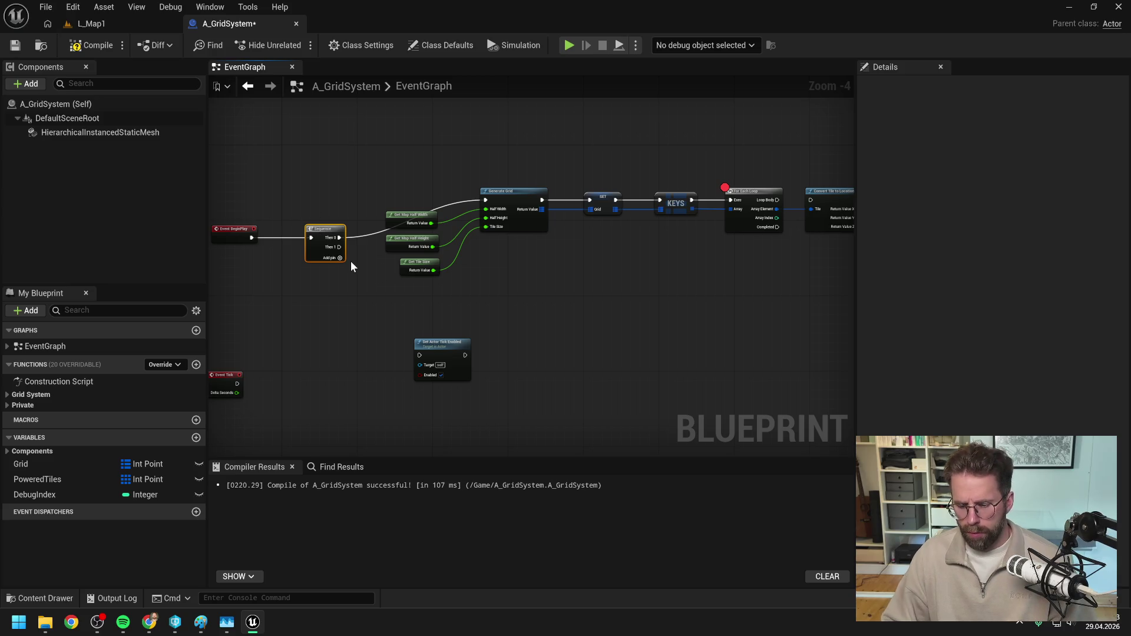
key(Delete)
- Connect BeginPlay directly to Generate Grid and insert Set Actor Tick Enabled between SET and KEYS
drag(251, 238, 485, 200)
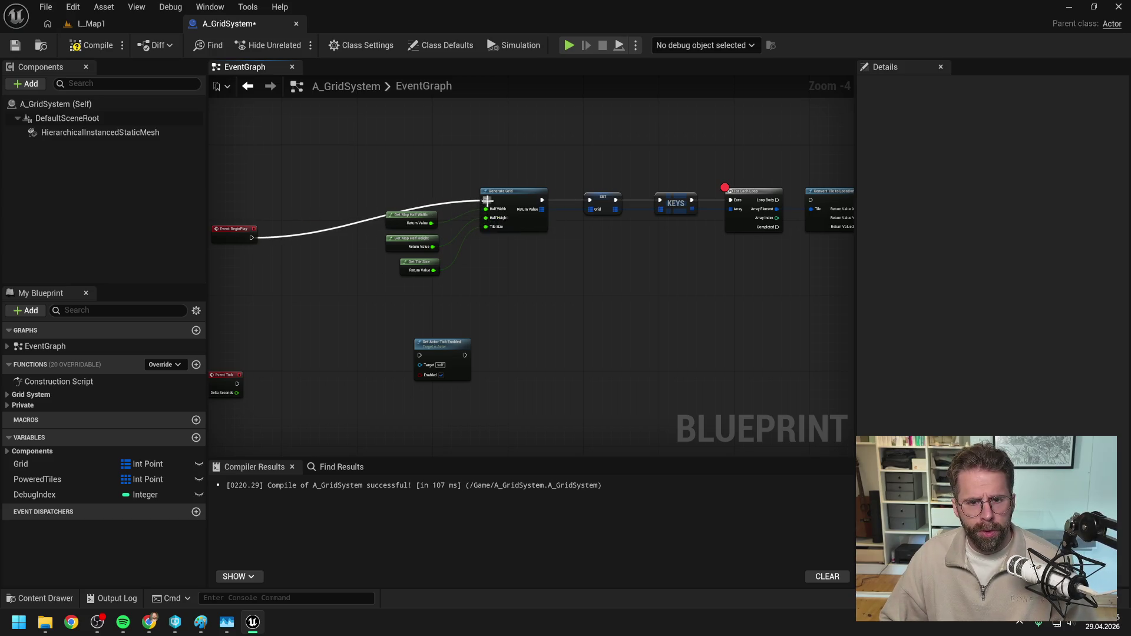
mouse_move(372, 153)
mouse_down()
mouse_move(493, 175)
mouse_move(743, 301)
mouse_up()
mouse_move(625, 220)
mouse_down()
mouse_move(453, 262)
mouse_move(578, 270)
mouse_up()
click(518, 253)
drag(462, 259, 463, 254)
click(620, 333)
drag(561, 370, 622, 253)
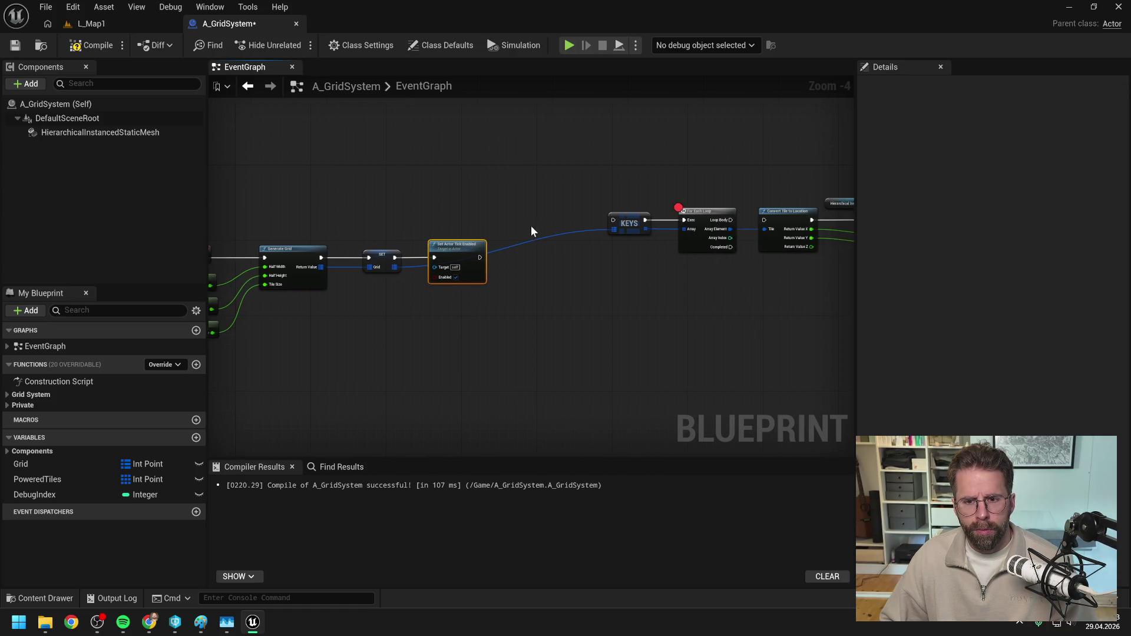
- Move the detached KEYS loop chain lower, then compile and save the blueprint
drag(470, 187, 567, 246)
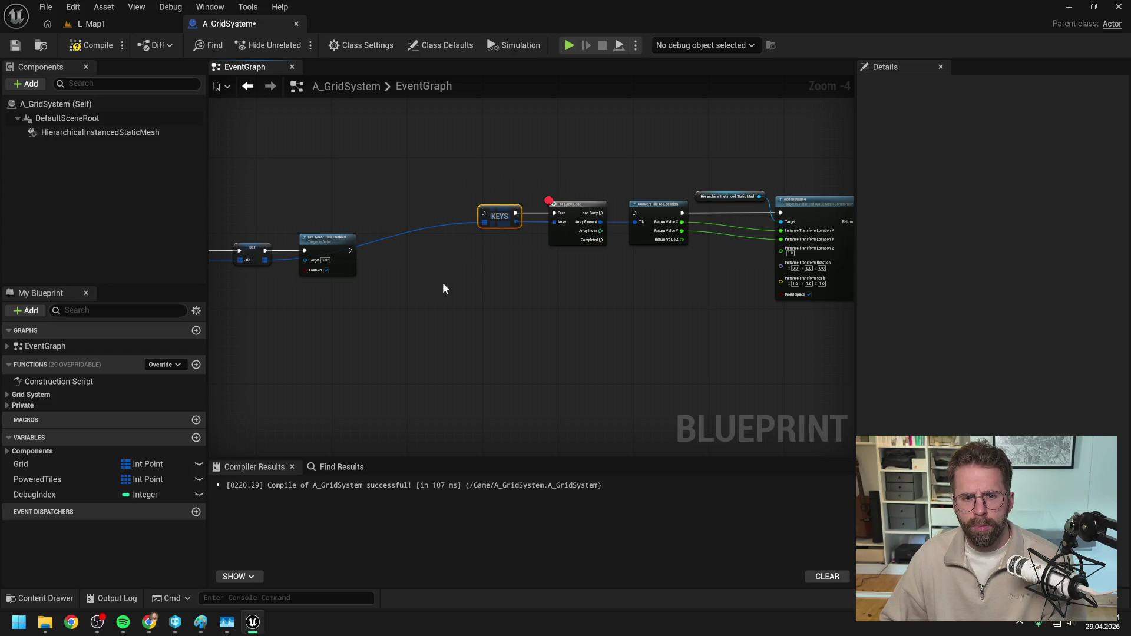
drag(457, 172, 832, 298)
mouse_move(606, 298)
mouse_down()
mouse_move(631, 197)
mouse_move(489, 317)
mouse_move(669, 225)
mouse_move(624, 298)
mouse_move(623, 329)
mouse_up()
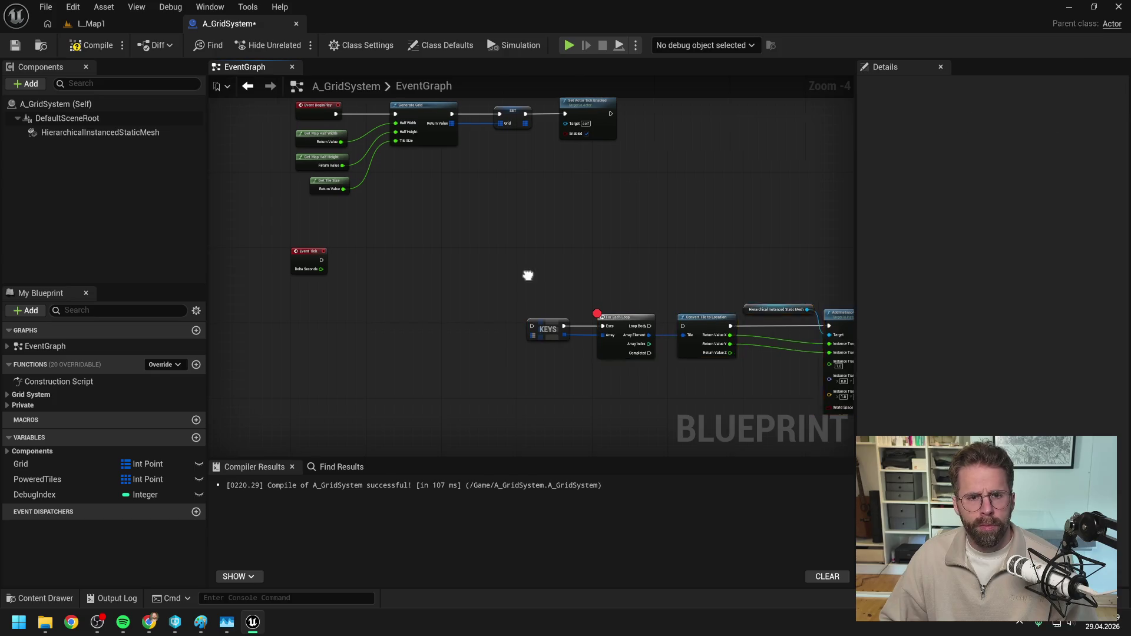
mouse_move(525, 272)
mouse_down()
mouse_move(575, 270)
mouse_move(469, 252)
mouse_up()
click(576, 270)
click(107, 48)
key(ctrl+s)
drag(471, 337, 544, 367)
click(54, 463)
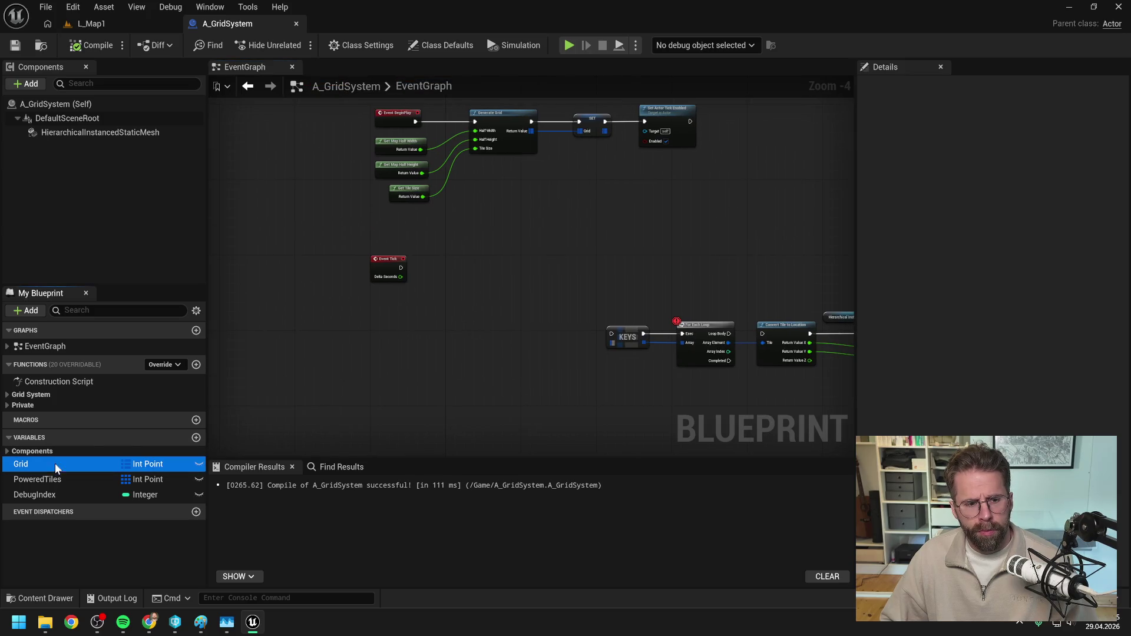
- Add a Grid getter and a Map Find node near Event Tick
mouse_move(55, 462)
mouse_down()
mouse_move(450, 245)
mouse_move(469, 269)
mouse_move(507, 256)
mouse_move(536, 272)
mouse_up()
click(478, 279)
scroll(468, 273, up, 2)
text(find)
key(Return)
click(526, 337)
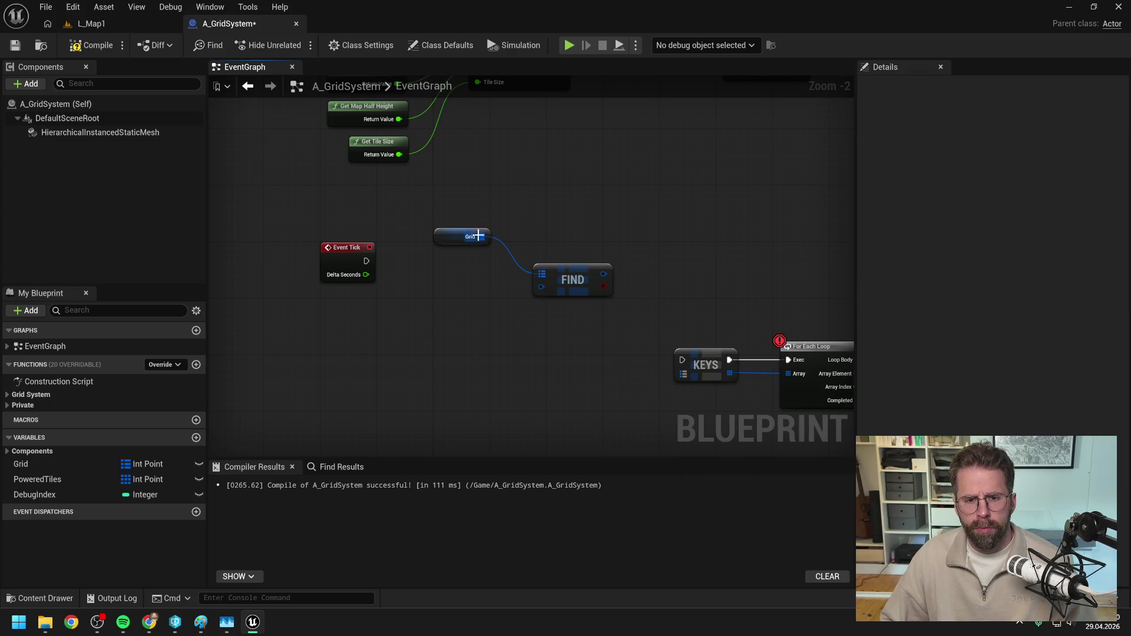
- Replace the Find node with a Keys node fed by Grid and save
drag(481, 236, 492, 307)
text(keys)
key(Return)
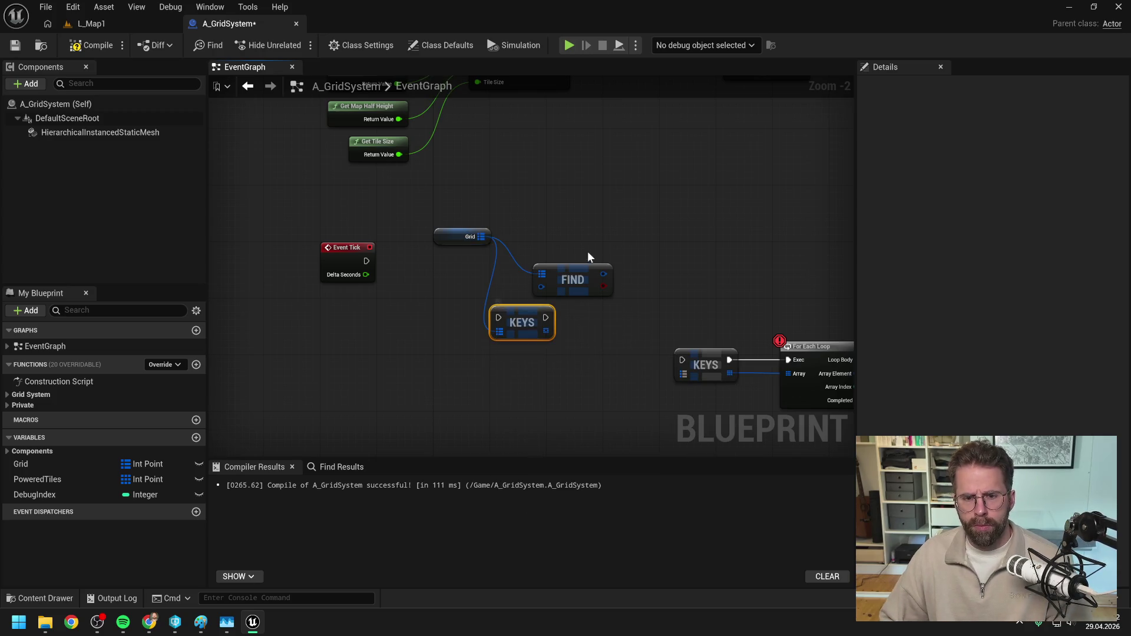
click(545, 268)
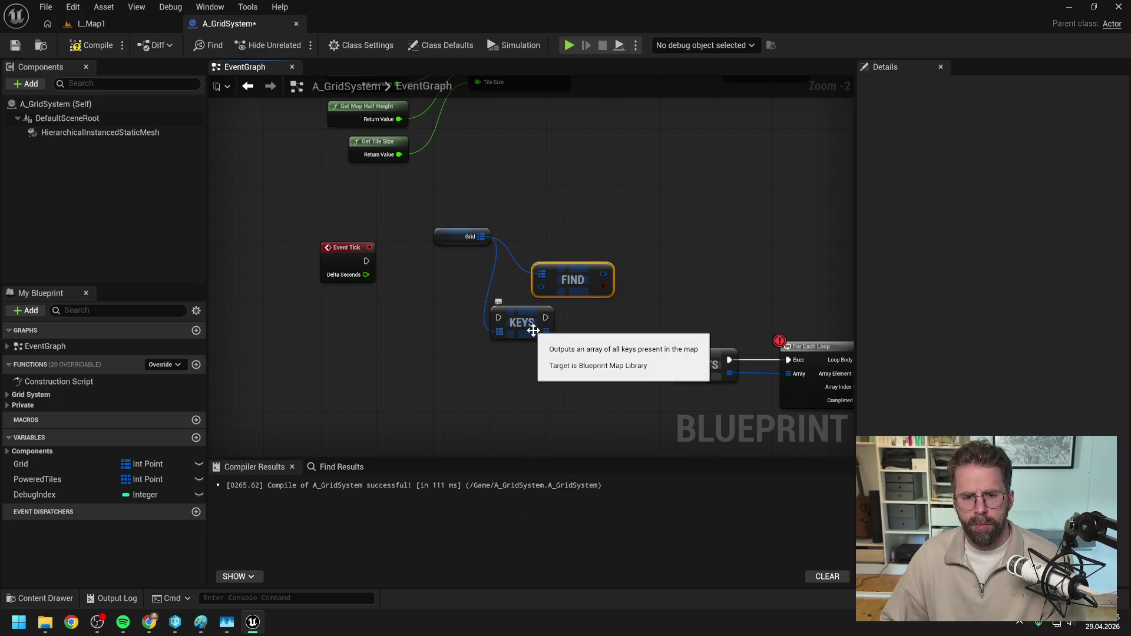
key(Delete)
drag(520, 327, 542, 263)
click(439, 272)
key(ctrl+s)
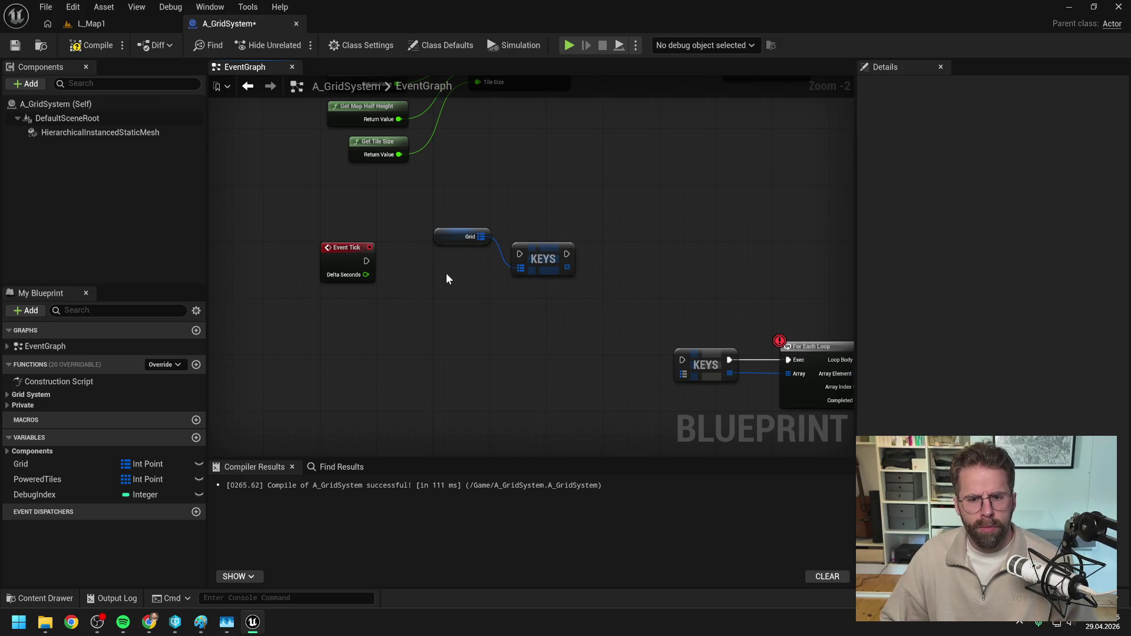
- Place a Get DebugIndex node in the event graph
scroll(447, 276, down, 1)
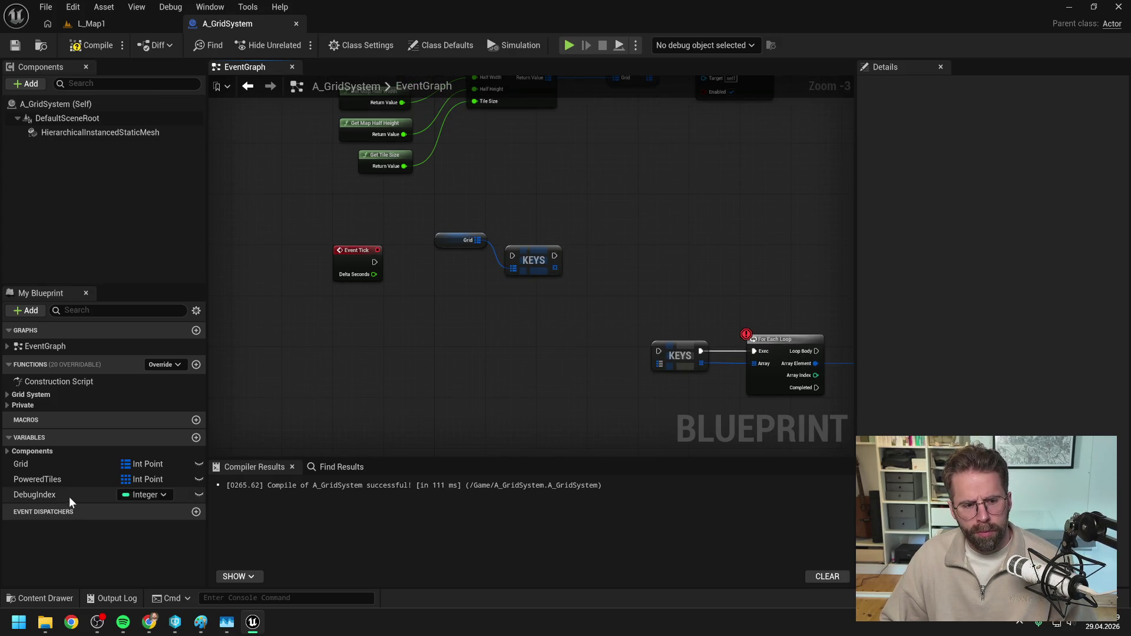
mouse_move(69, 497)
mouse_down()
mouse_move(337, 356)
mouse_move(348, 339)
mouse_up()
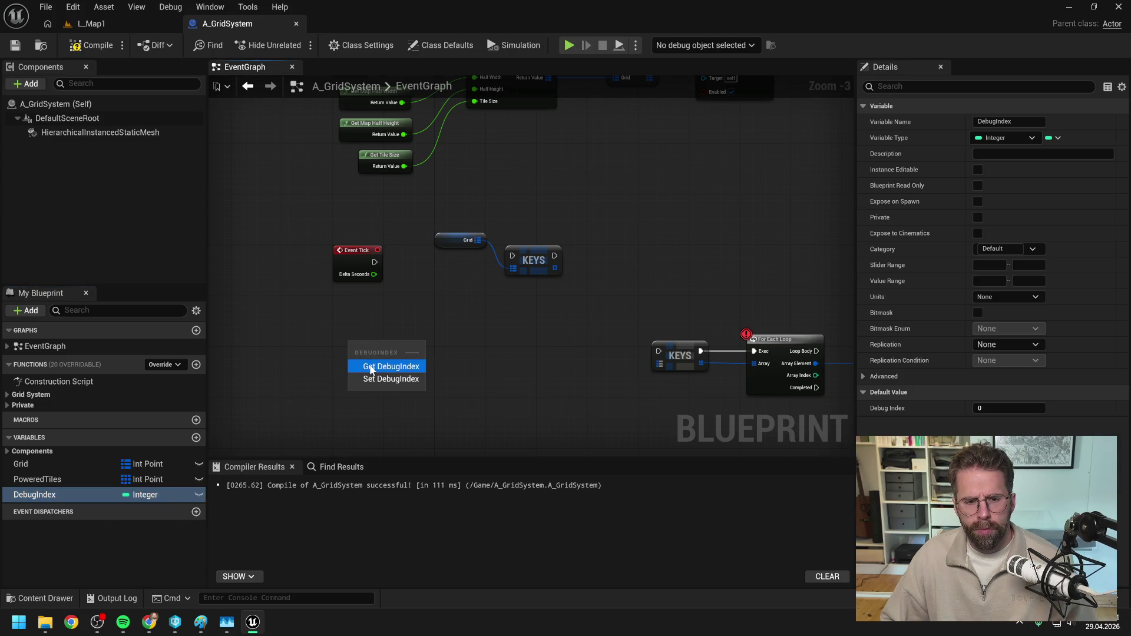
click(371, 364)
right_click(437, 310)
- Add a For Loop node driven by Event Tick
text(for loop)
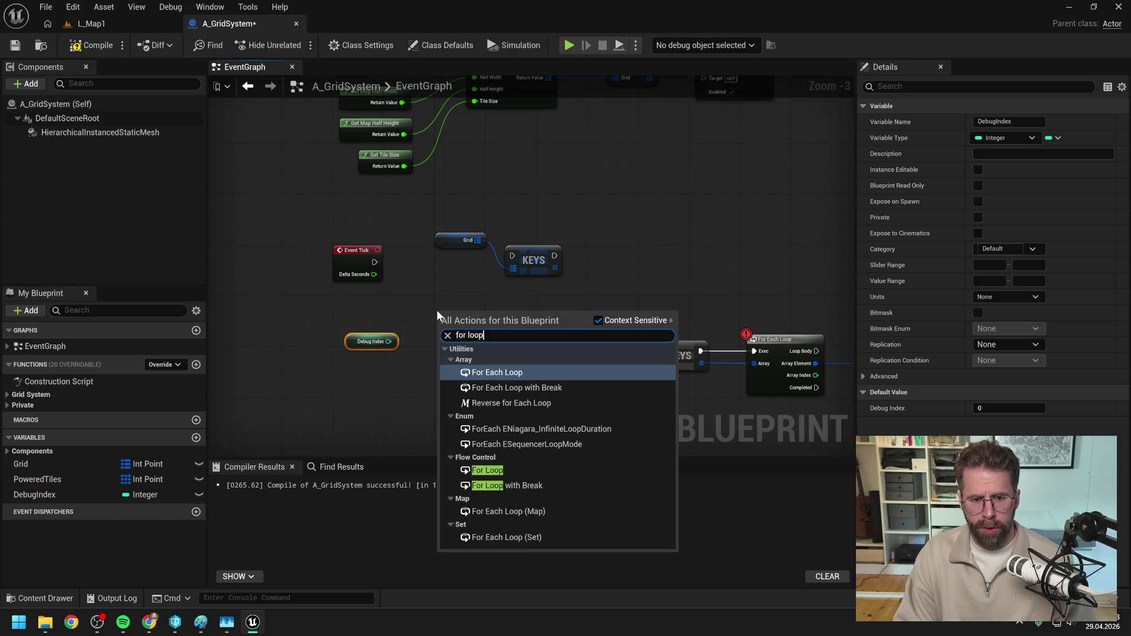
click(500, 470)
mouse_move(443, 218)
mouse_down()
mouse_move(556, 280)
mouse_move(701, 253)
mouse_up()
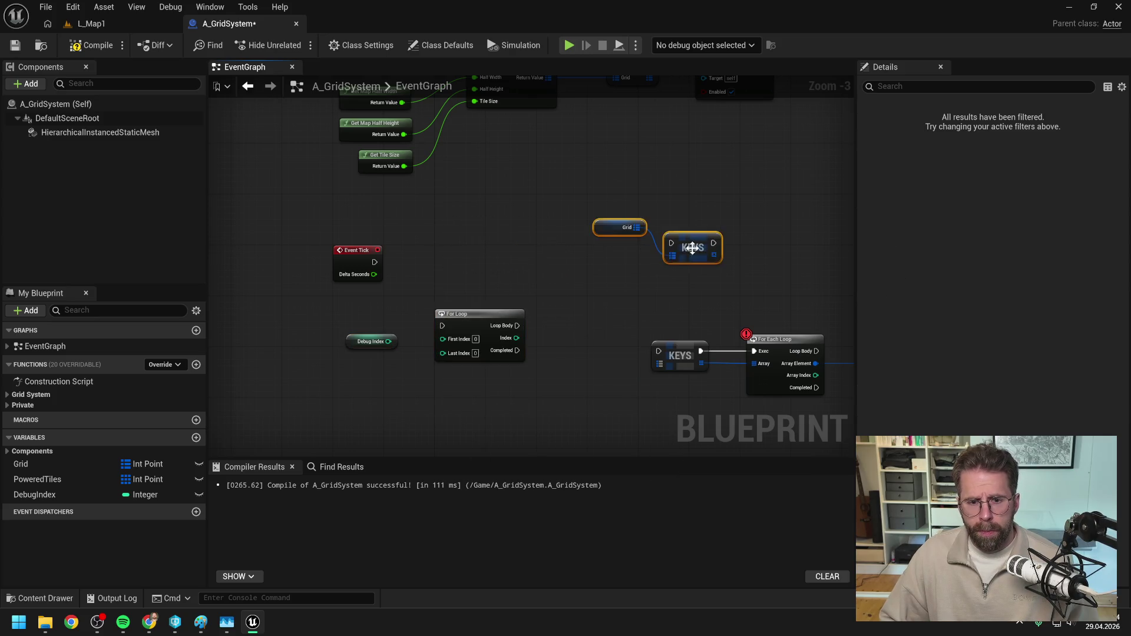
drag(375, 263, 442, 325)
drag(471, 313, 500, 253)
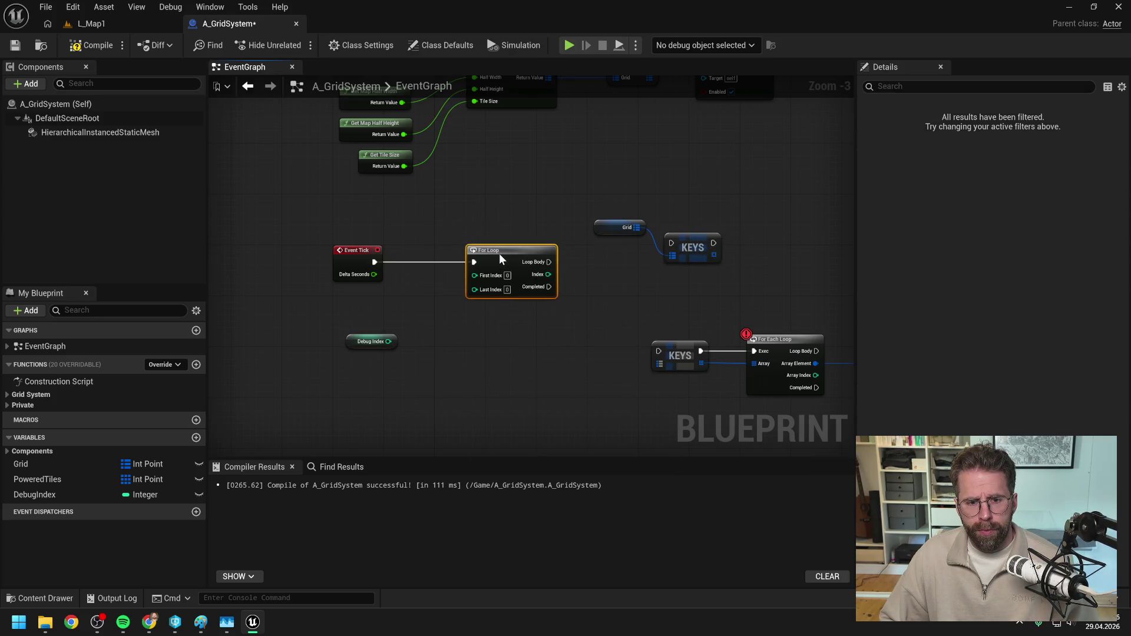
click(413, 316)
- Feed DebugIndex + 200 into the For Loop's Last Index and save
drag(389, 342, 433, 345)
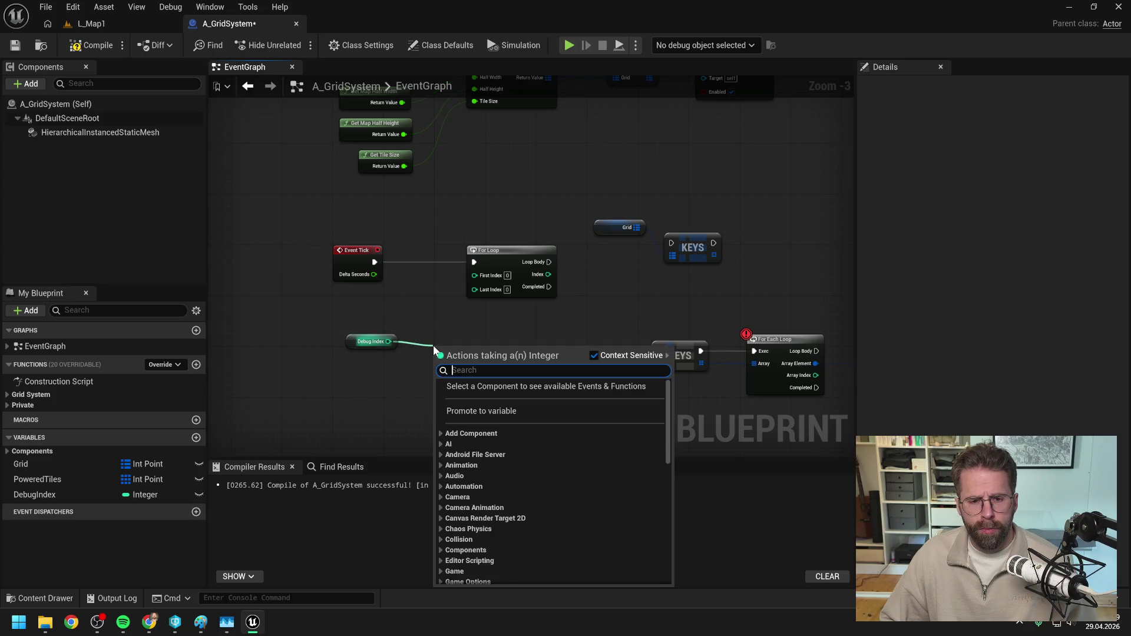
text(+)
key(Return)
click(446, 360)
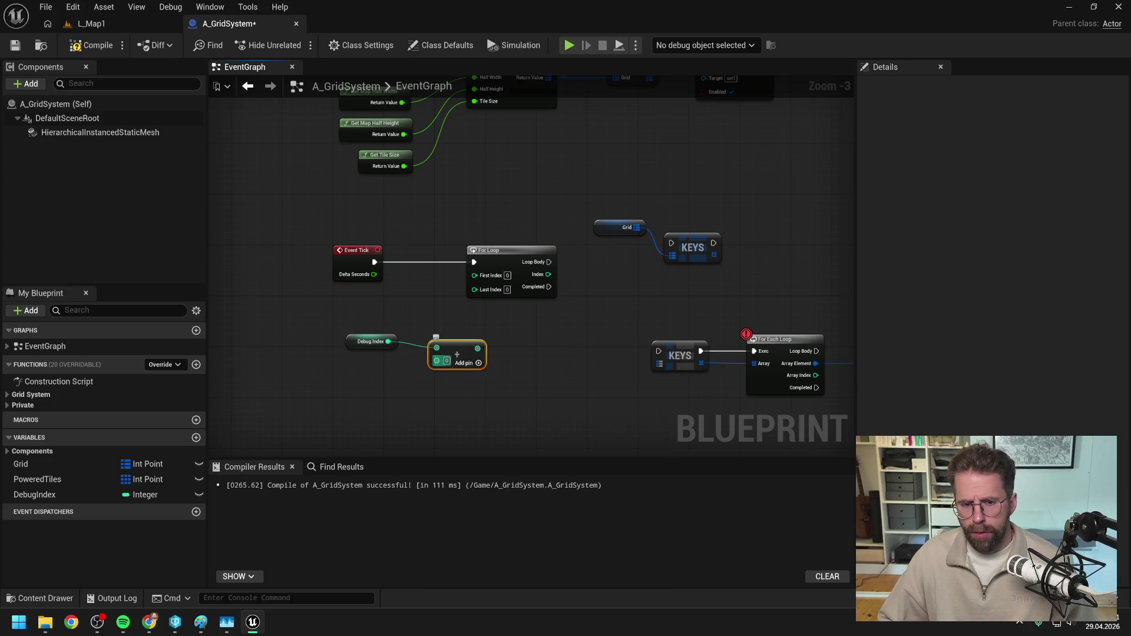
text(200)
click(538, 399)
drag(482, 349, 474, 289)
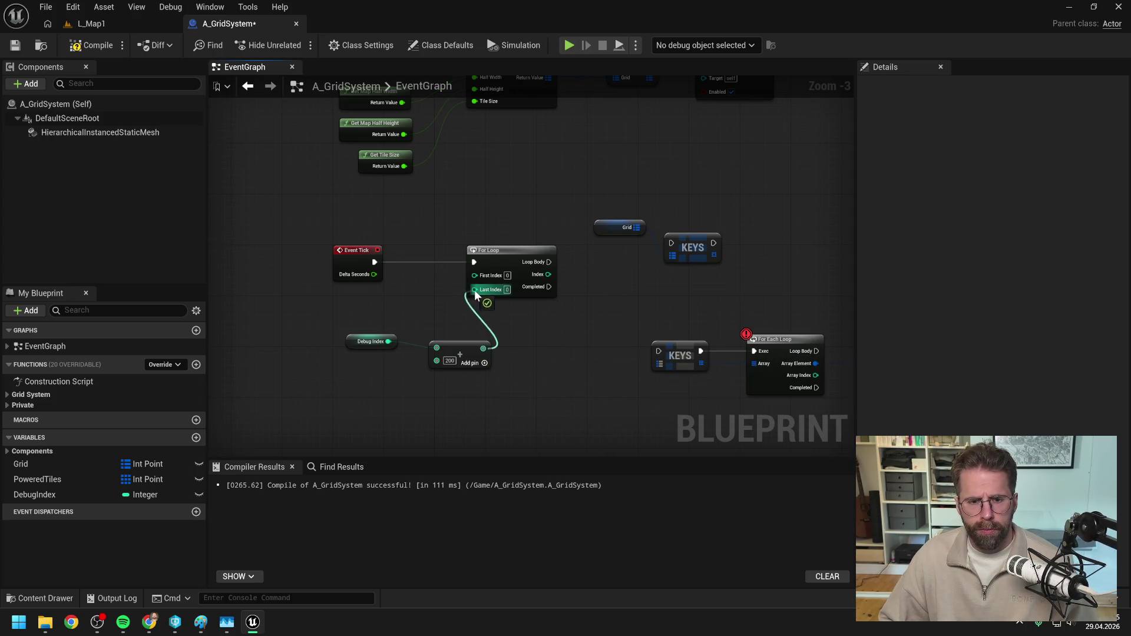
click(552, 258)
mouse_move(383, 318)
mouse_down()
mouse_move(502, 349)
mouse_move(490, 323)
mouse_up()
key(ctrl+s)
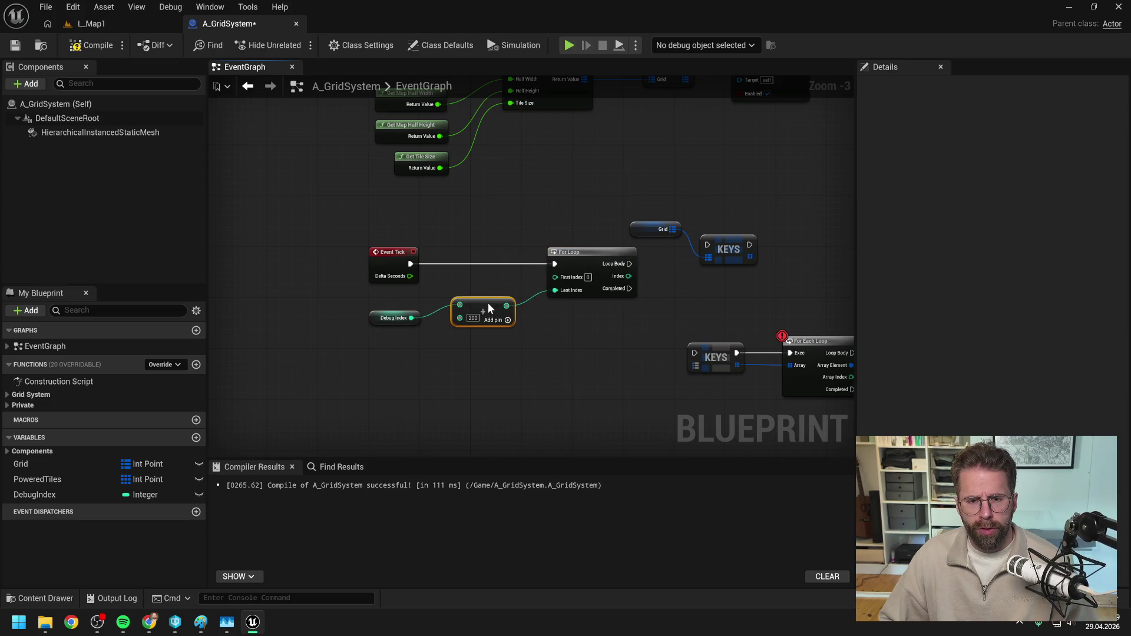
drag(578, 338, 476, 339)
scroll(476, 339, down, 2)
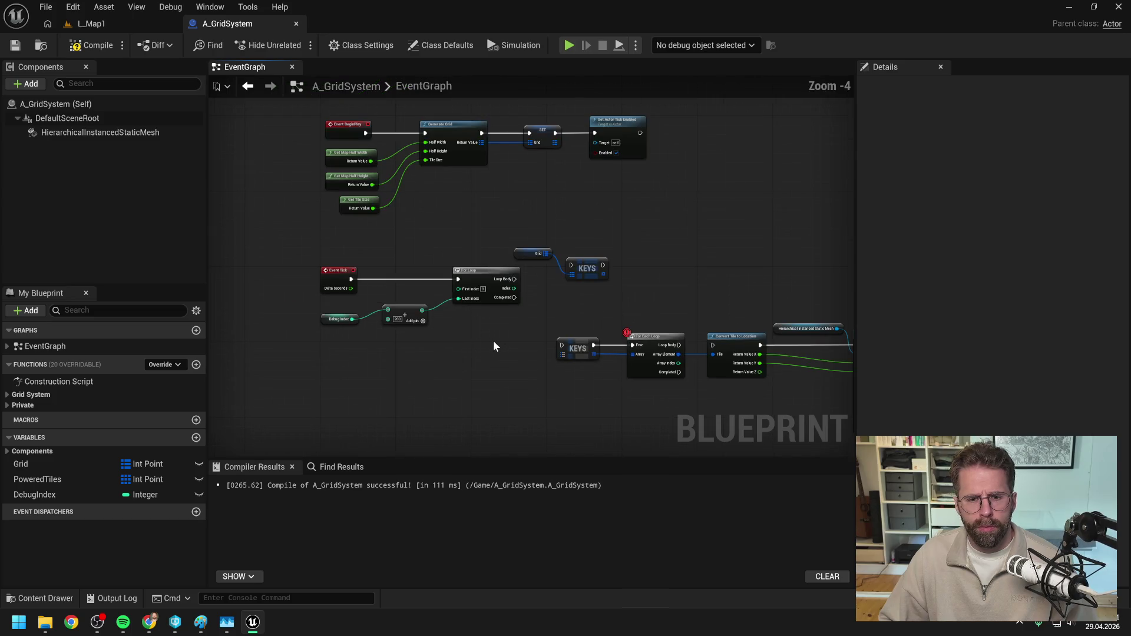
- Run KEYS from the Loop Body and add a Get (a ref) node on the keys array
drag(456, 306, 761, 391)
drag(598, 323, 659, 369)
scroll(510, 318, up, 1)
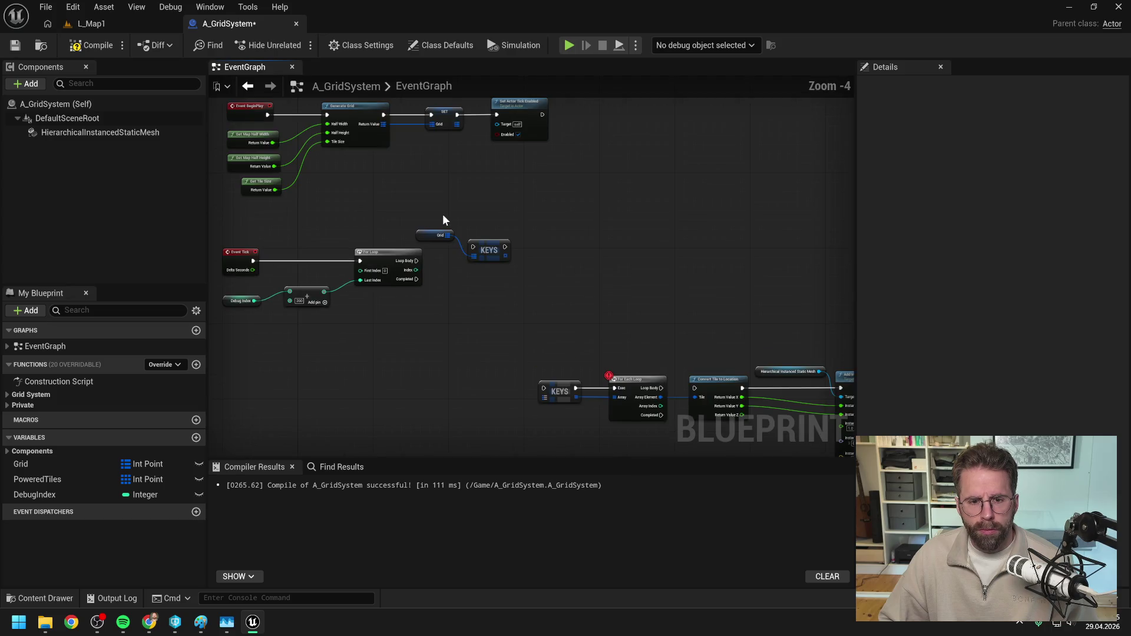
drag(443, 214, 518, 250)
mouse_move(416, 260)
mouse_down()
mouse_move(501, 261)
mouse_move(550, 277)
mouse_up()
text(get)
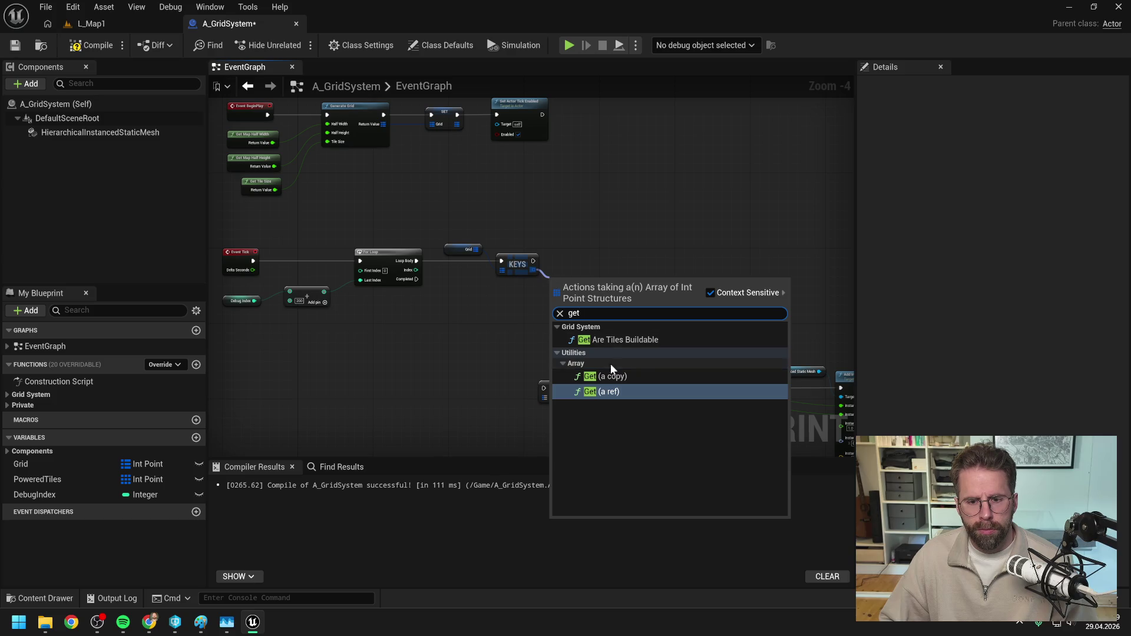
click(620, 390)
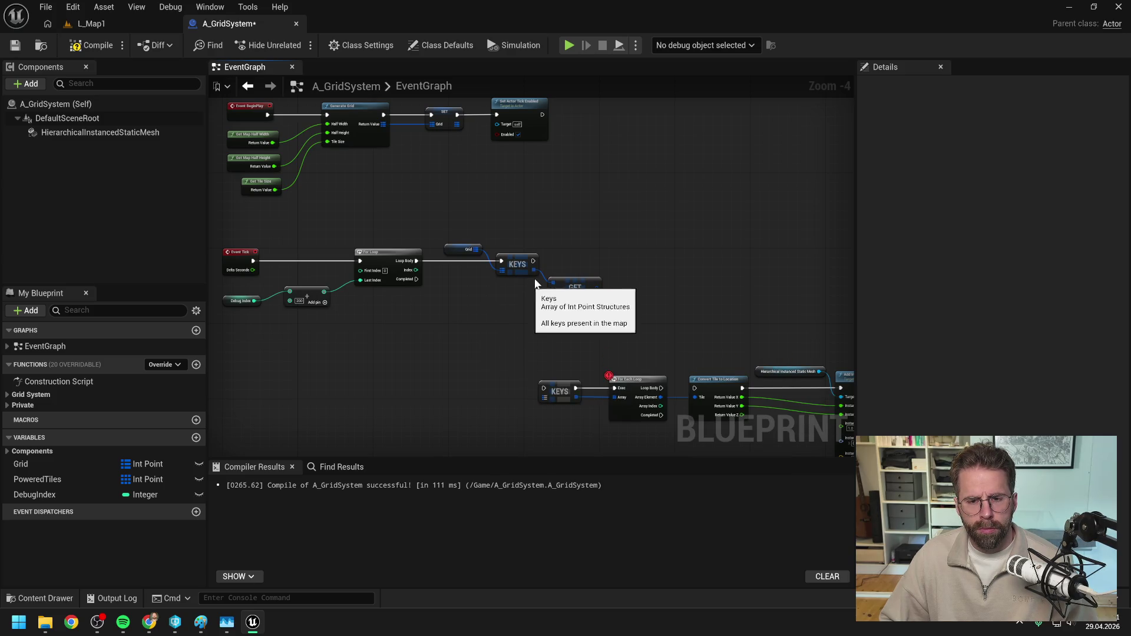
drag(574, 287, 594, 287)
- Add an Is Valid Index check fed by the loop Index, plus a Branch node
drag(531, 270, 547, 300)
text(is valid)
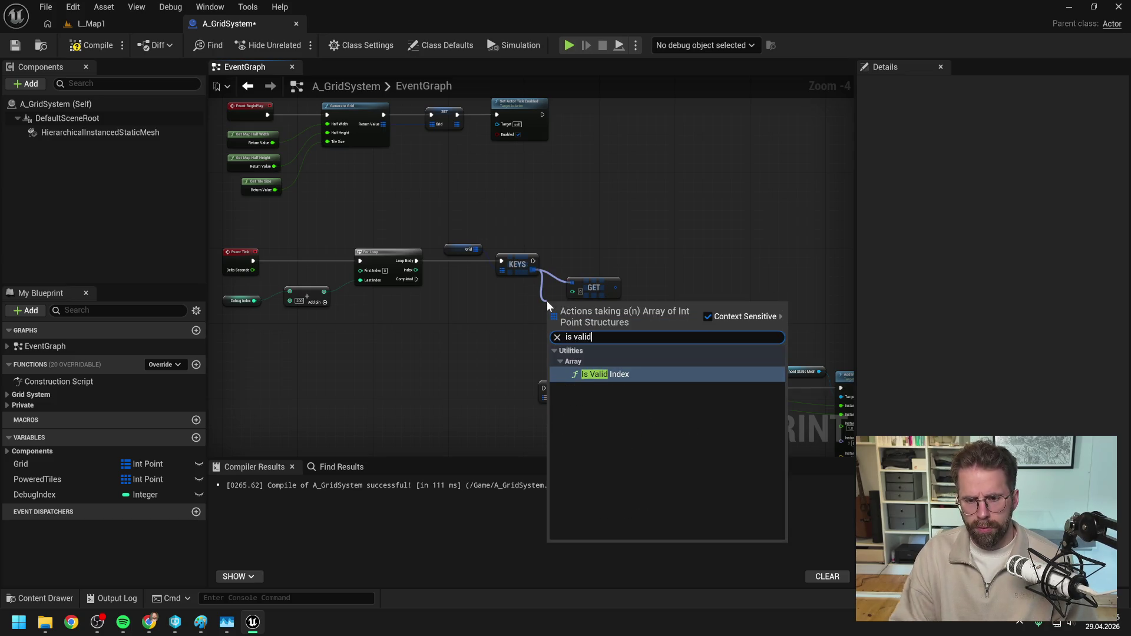
click(601, 374)
drag(594, 287, 665, 287)
drag(586, 309, 599, 299)
mouse_move(415, 269)
mouse_down()
mouse_move(564, 305)
mouse_move(646, 256)
mouse_up()
text(branch)
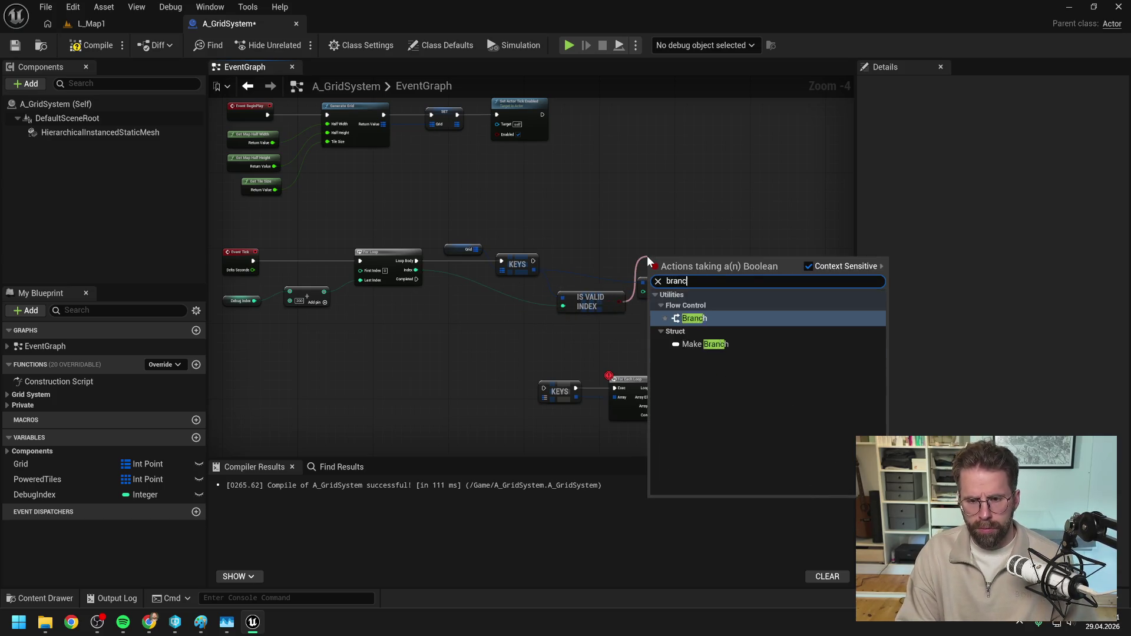
key(Return)
- Run the Branch after KEYS, reroute keys and Index wires into Is Valid Index and GET, and save
mouse_move(533, 260)
mouse_down()
mouse_move(626, 265)
mouse_move(692, 252)
mouse_up()
mouse_move(659, 292)
mouse_down()
mouse_move(739, 300)
mouse_move(583, 299)
mouse_move(565, 242)
mouse_move(404, 246)
mouse_move(415, 299)
mouse_up()
double_click(545, 298)
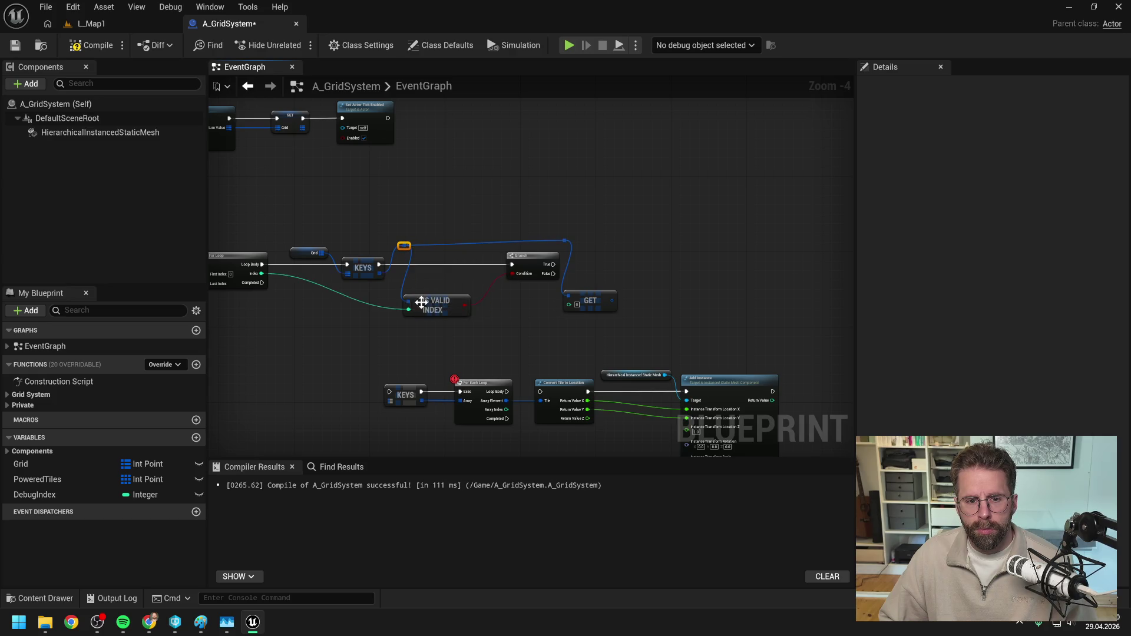
drag(389, 235, 592, 246)
mouse_move(584, 301)
mouse_down()
mouse_move(600, 296)
mouse_move(644, 225)
mouse_up()
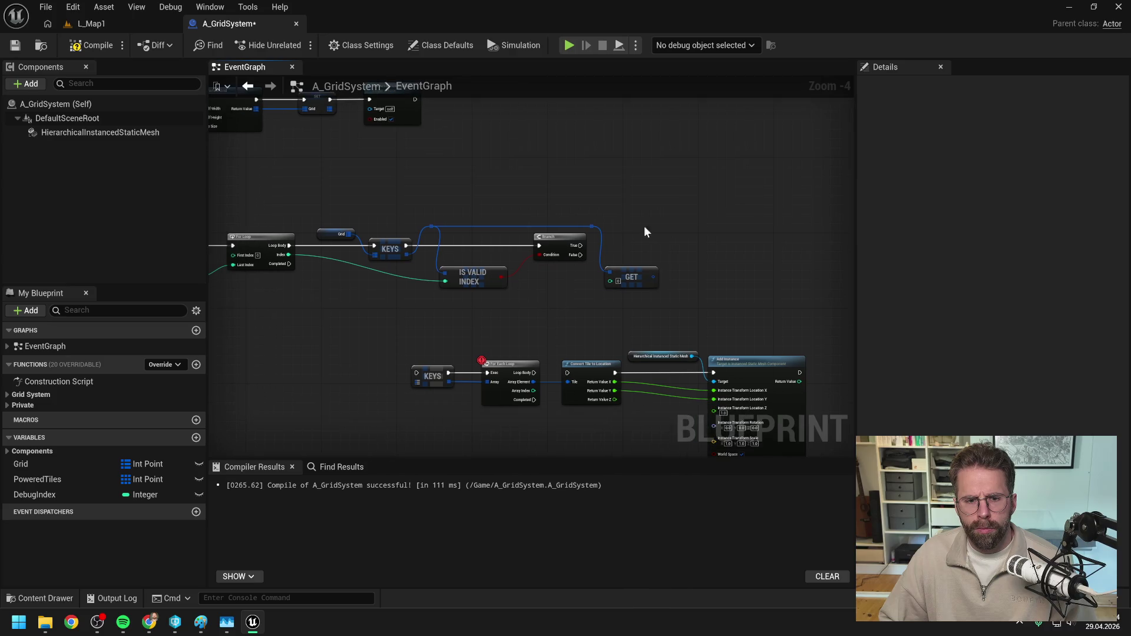
double_click(361, 266)
mouse_move(370, 266)
mouse_down()
mouse_move(416, 305)
mouse_move(612, 281)
mouse_move(578, 305)
mouse_move(649, 307)
mouse_up()
double_click(582, 279)
key(ctrl+s)
- Delete the old KEYS and For Each Loop nodes and move the tile placement nodes beside the Branch
mouse_move(424, 283)
mouse_down()
mouse_move(595, 240)
mouse_move(575, 245)
mouse_move(598, 283)
mouse_move(577, 268)
mouse_up()
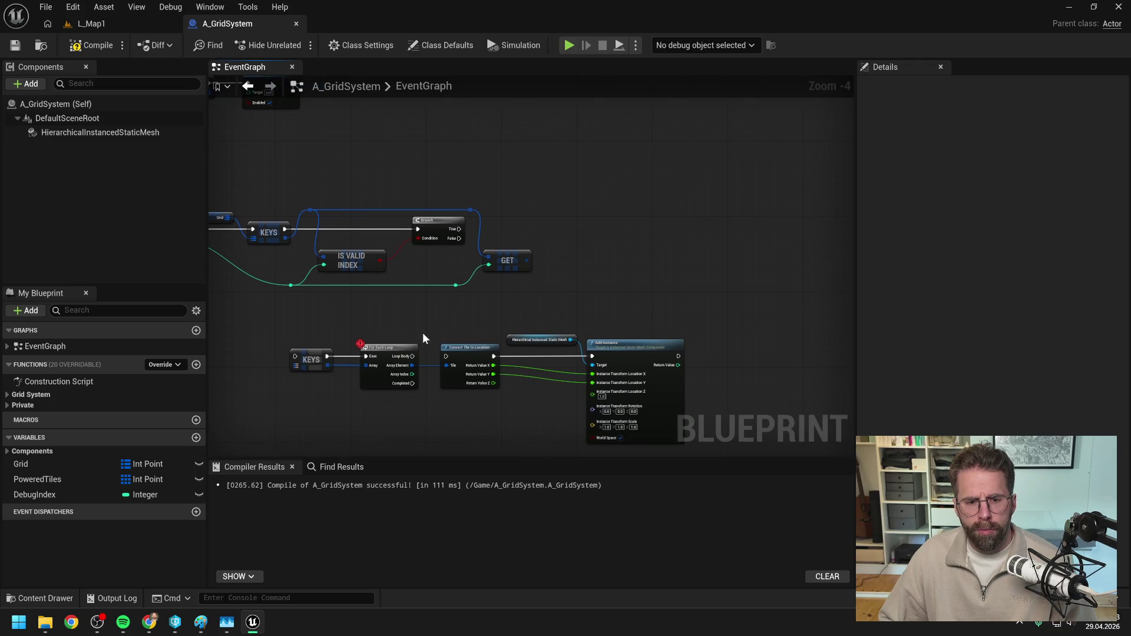
drag(289, 336, 420, 391)
key(Delete)
mouse_move(430, 321)
mouse_down()
mouse_move(608, 391)
mouse_move(768, 282)
mouse_up()
drag(459, 229, 607, 250)
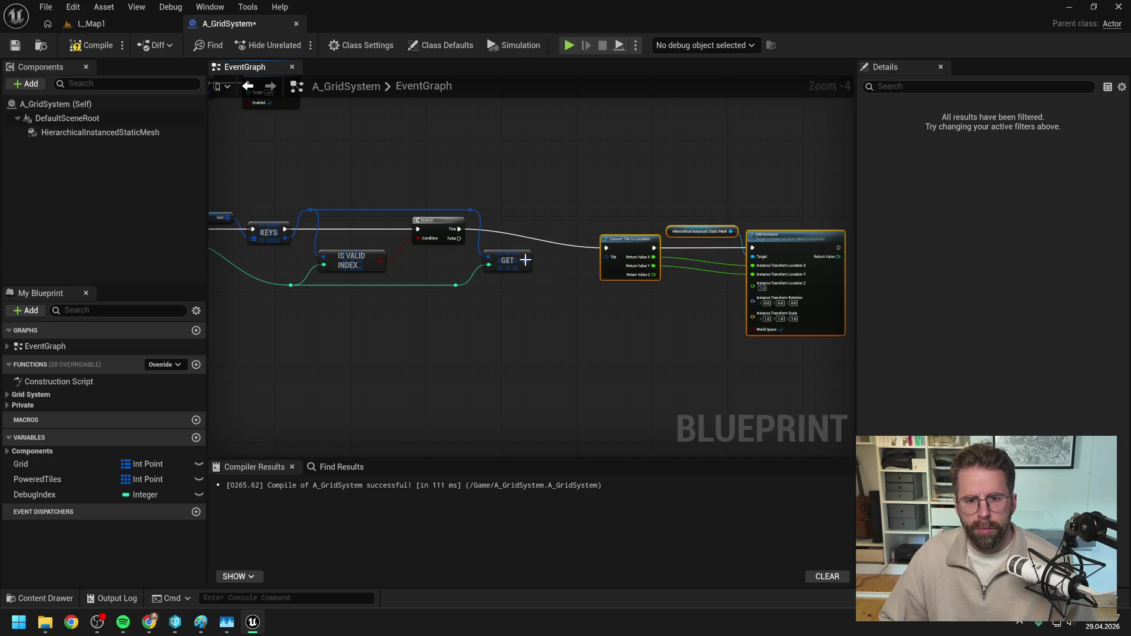
- Run Convert Tile to Location on the Branch's True output and set DebugIndex when the For Loop completes
drag(600, 208, 782, 303)
drag(620, 238, 587, 231)
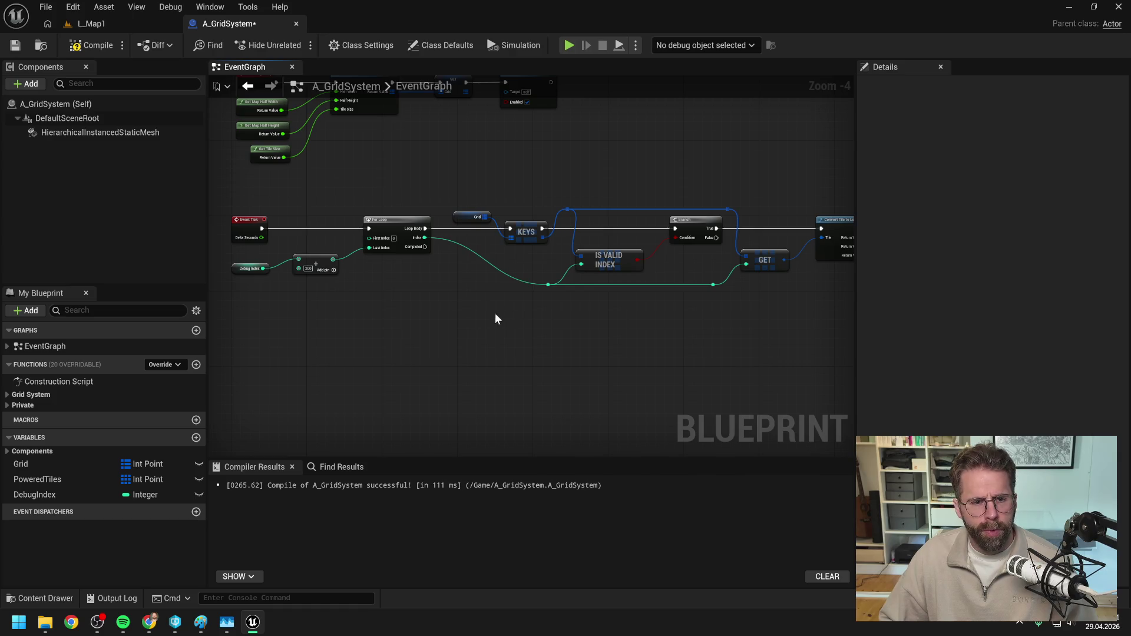
mouse_move(76, 493)
mouse_down()
mouse_move(466, 305)
mouse_move(498, 334)
mouse_up()
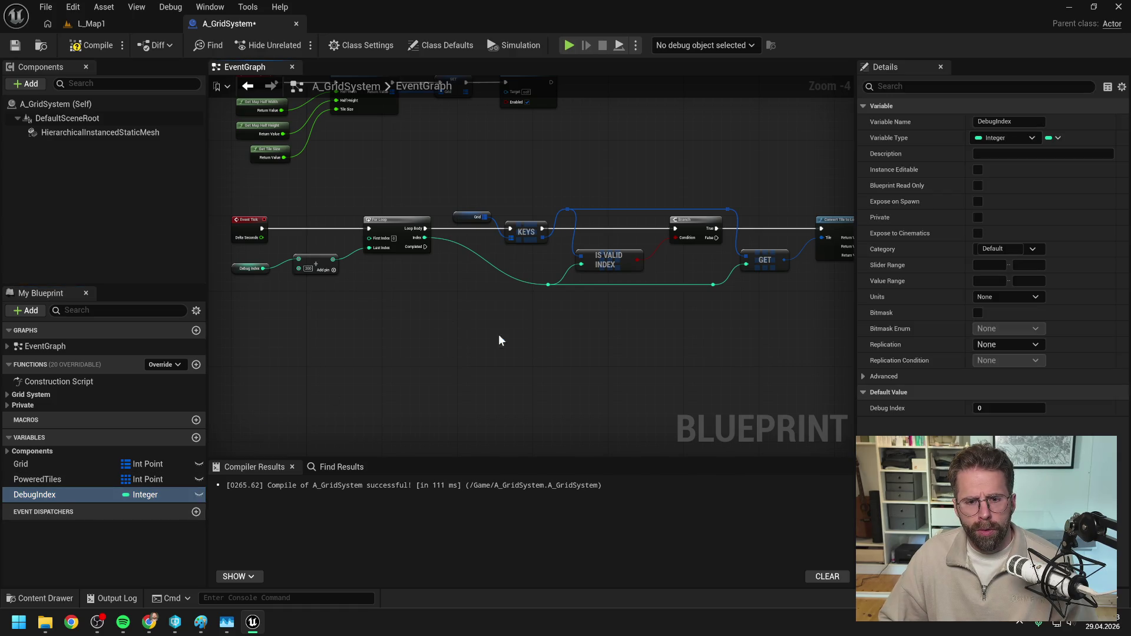
click(518, 348)
mouse_move(425, 246)
mouse_down()
mouse_move(480, 303)
mouse_move(512, 316)
mouse_up()
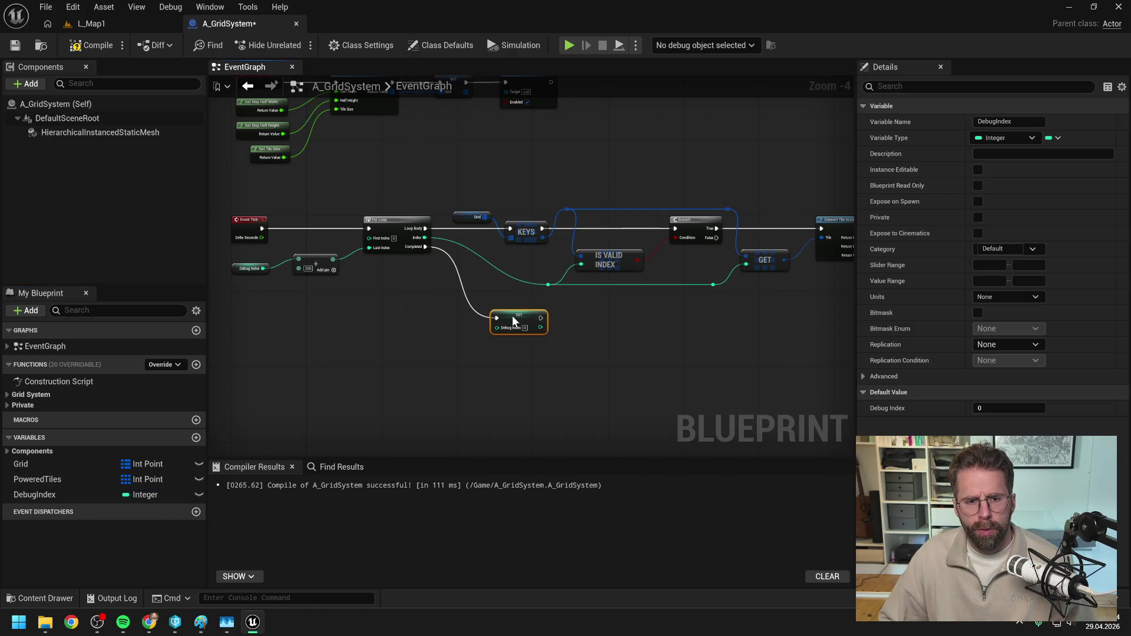
click(425, 314)
- Add a second integer Add node fed by the first sum and Debug Index
click(250, 268)
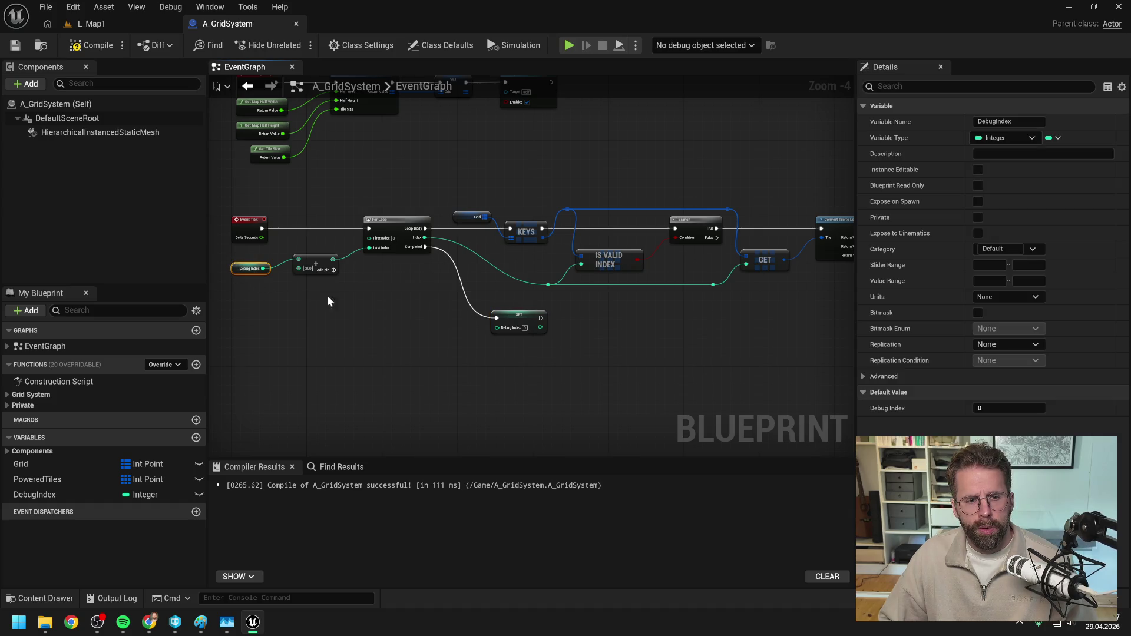
key(ctrl+c)
key(ctrl+v)
drag(420, 292, 440, 316)
text(+)
key(Return)
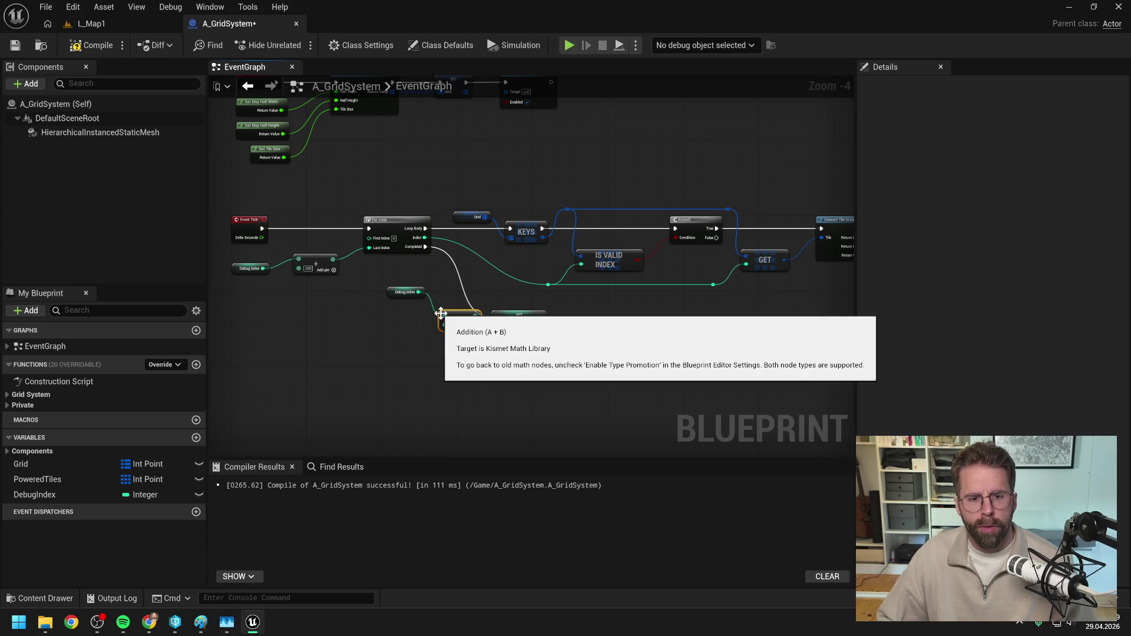
mouse_move(333, 260)
mouse_down()
mouse_move(429, 323)
mouse_move(497, 327)
mouse_up()
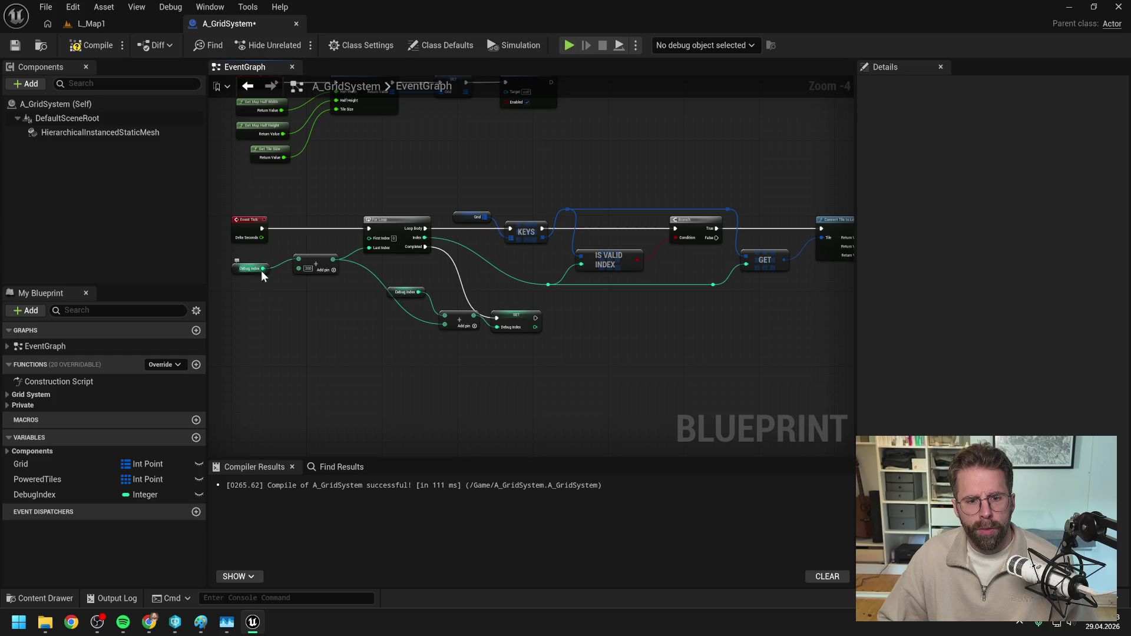
drag(263, 268, 444, 316)
- Delete the duplicate Debug Index getter, rewire Debug Index into the second Add, and tidy the nodes
click(408, 293)
key(Delete)
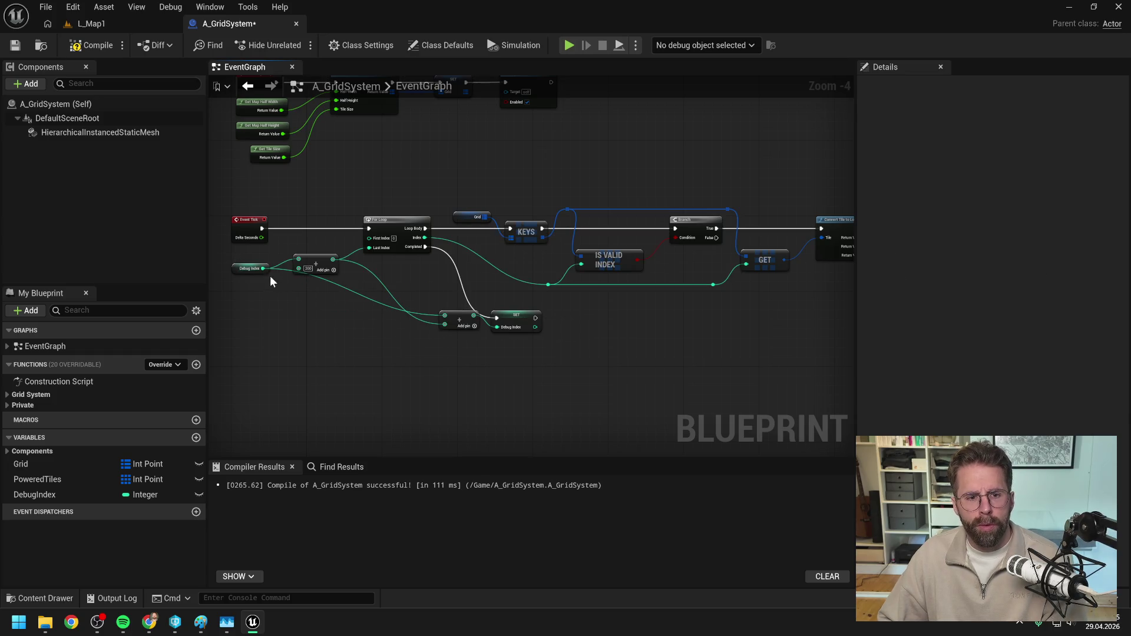
mouse_move(263, 268)
mouse_down()
mouse_move(404, 325)
mouse_move(444, 316)
mouse_up()
mouse_move(332, 259)
mouse_down()
mouse_move(445, 316)
mouse_move(321, 255)
mouse_up()
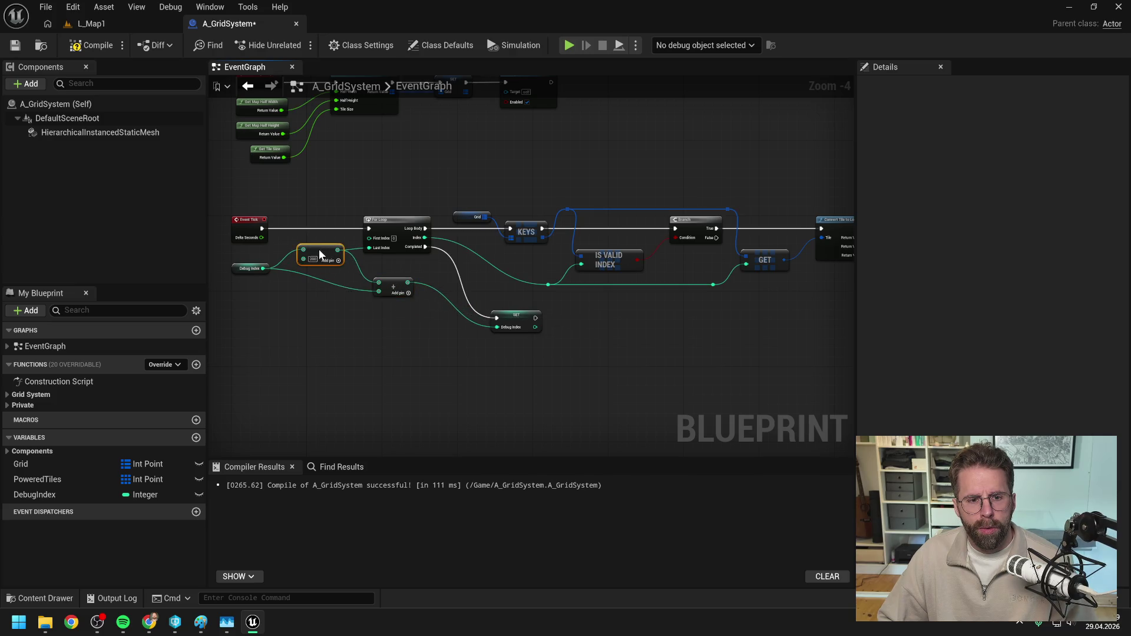
drag(515, 323, 477, 294)
click(376, 320)
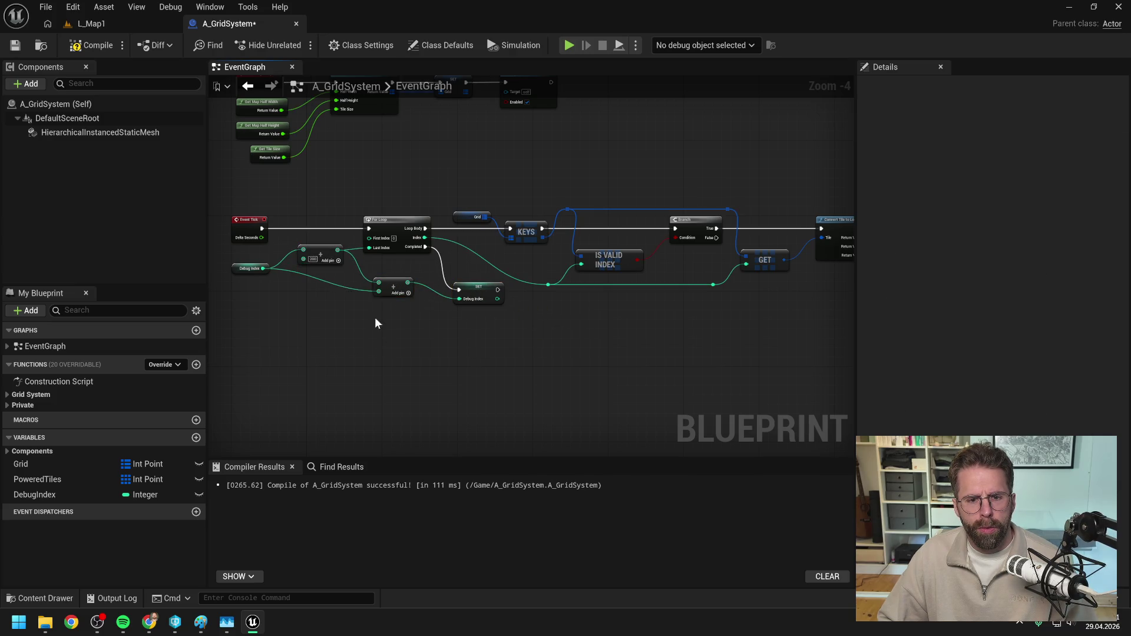
- Compile the A_GridSystem blueprint
click(87, 46)
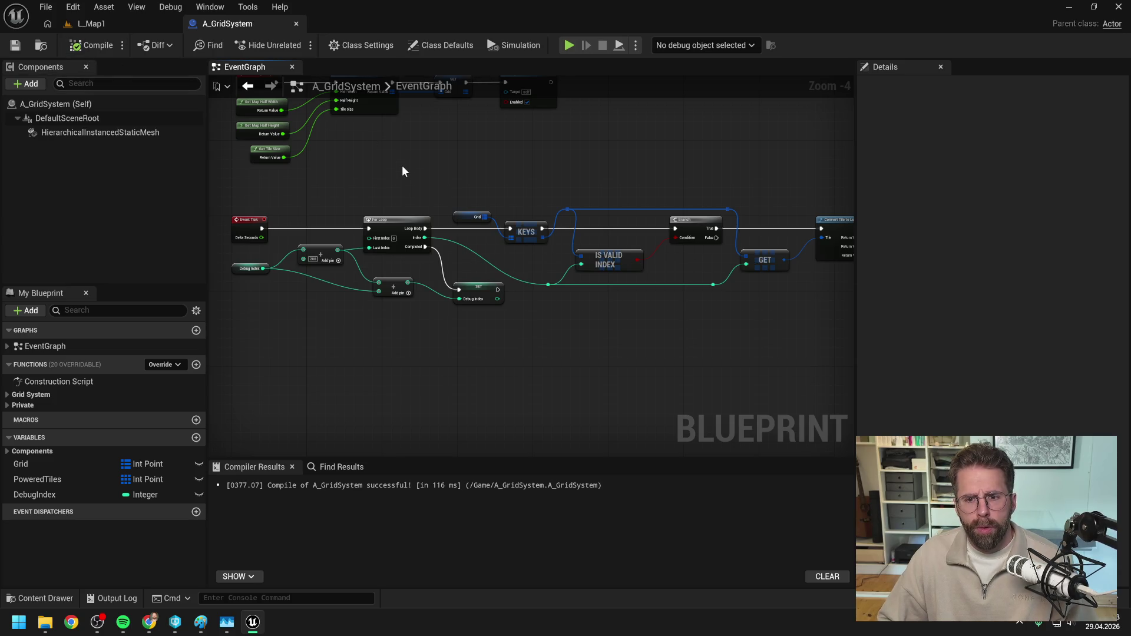
scroll(402, 164, down, 3)
scroll(412, 176, up, 2)
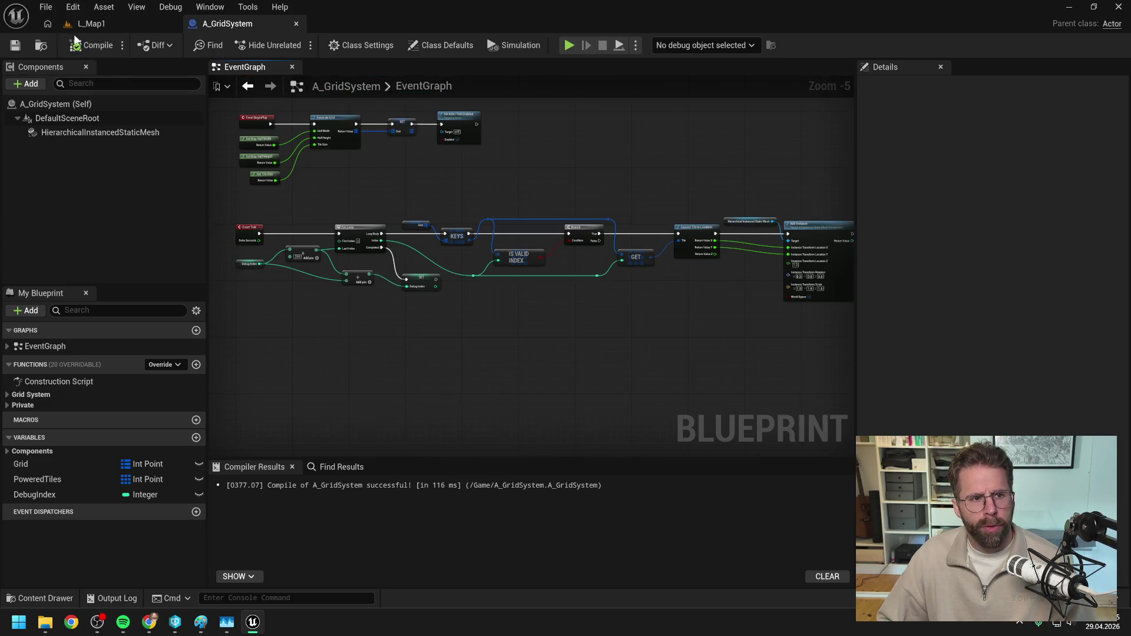
- Play L_Map1 in the editor and zoom the game camera out over the cube and minimap
click(90, 23)
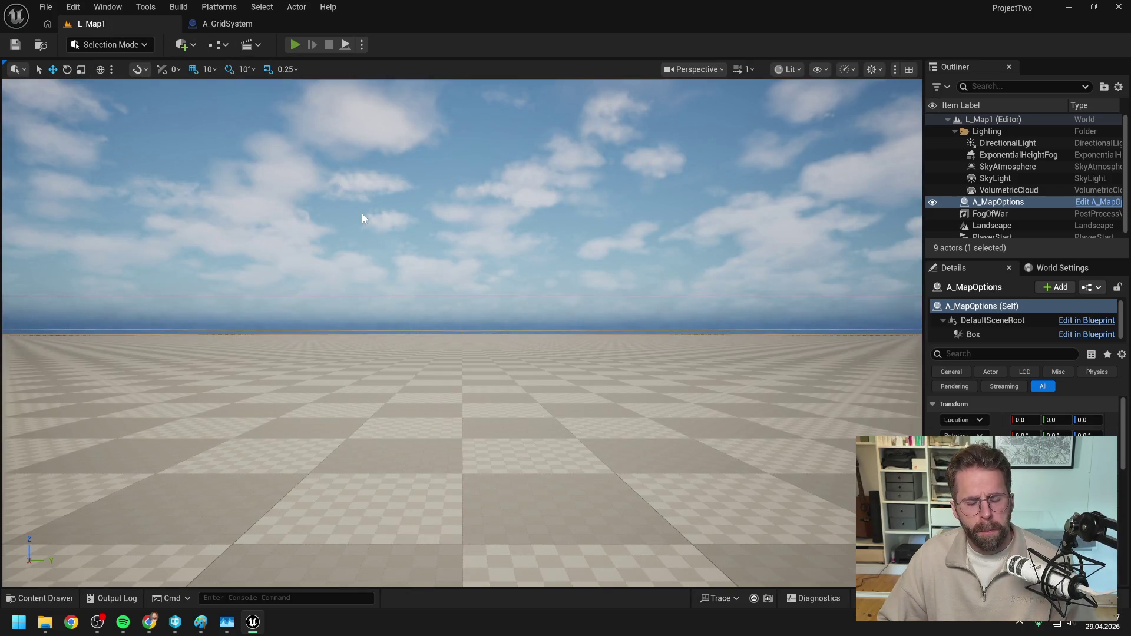
key(alt+p)
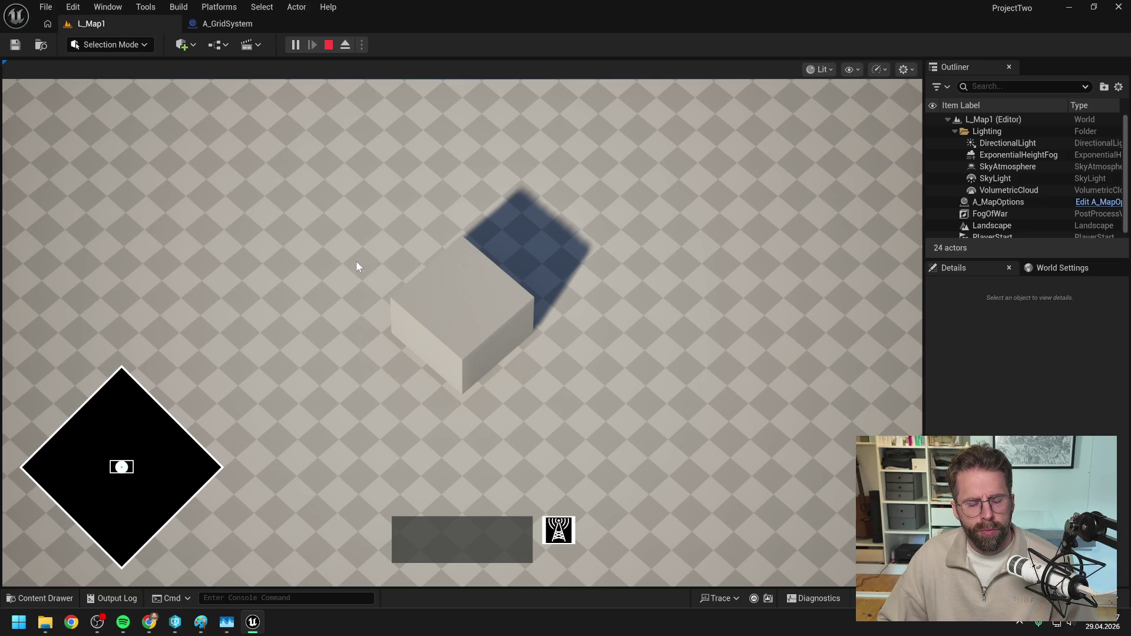
scroll(358, 264, down, 2)
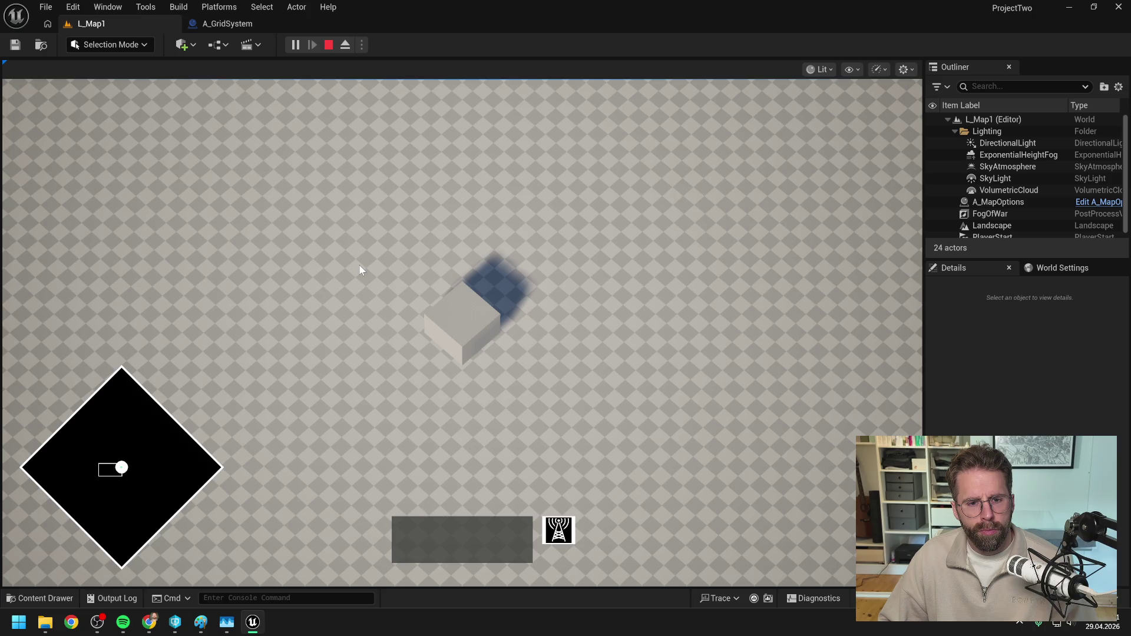
scroll(361, 270, down, 2)
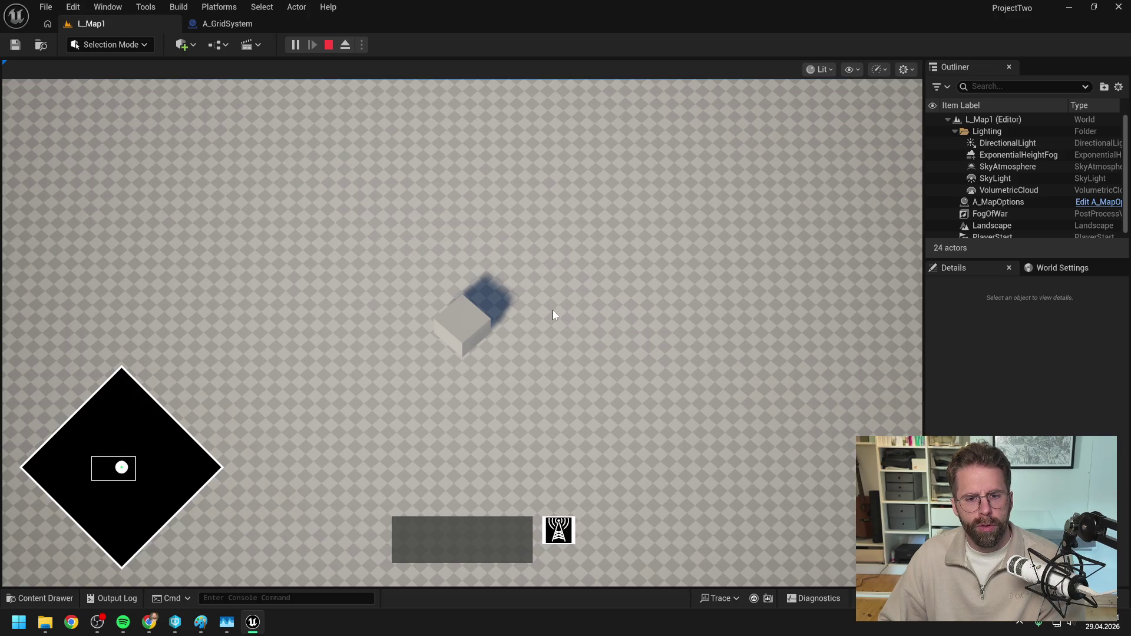
scroll(544, 313, down, 1)
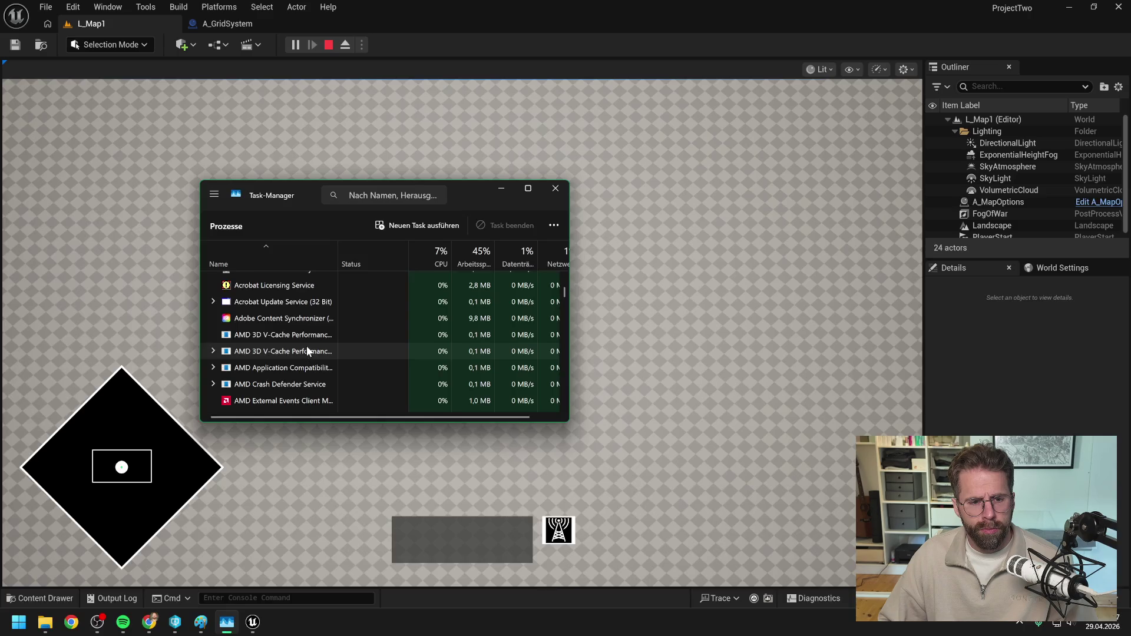
- End the UnrealEditor process from Task Manager's Apps list with Task beenden
scroll(306, 347, up, 5)
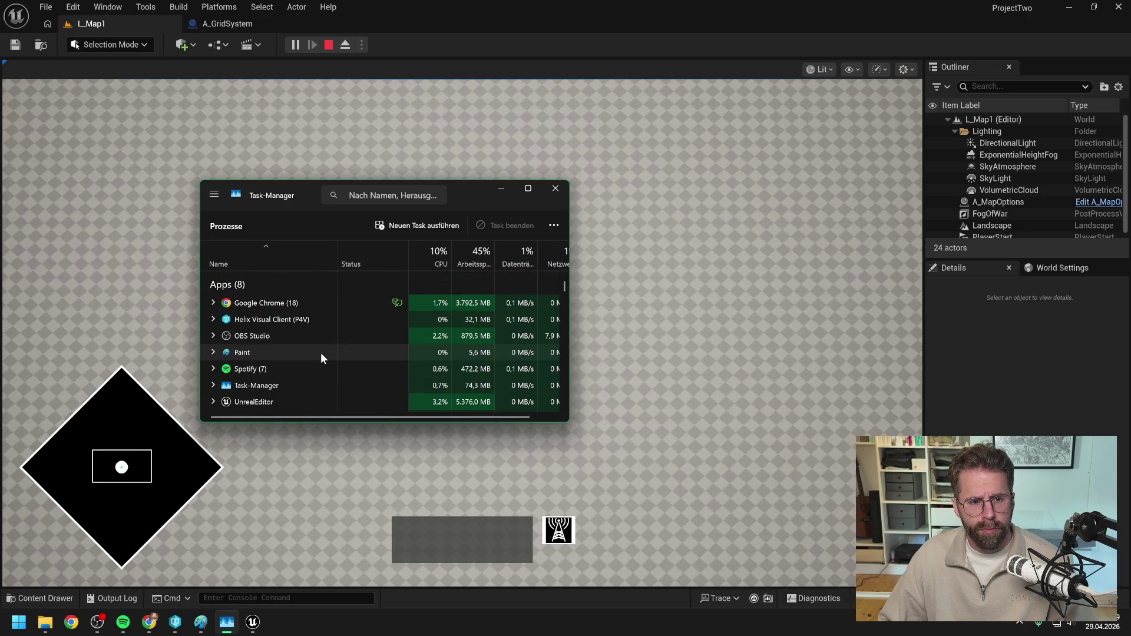
click(275, 401)
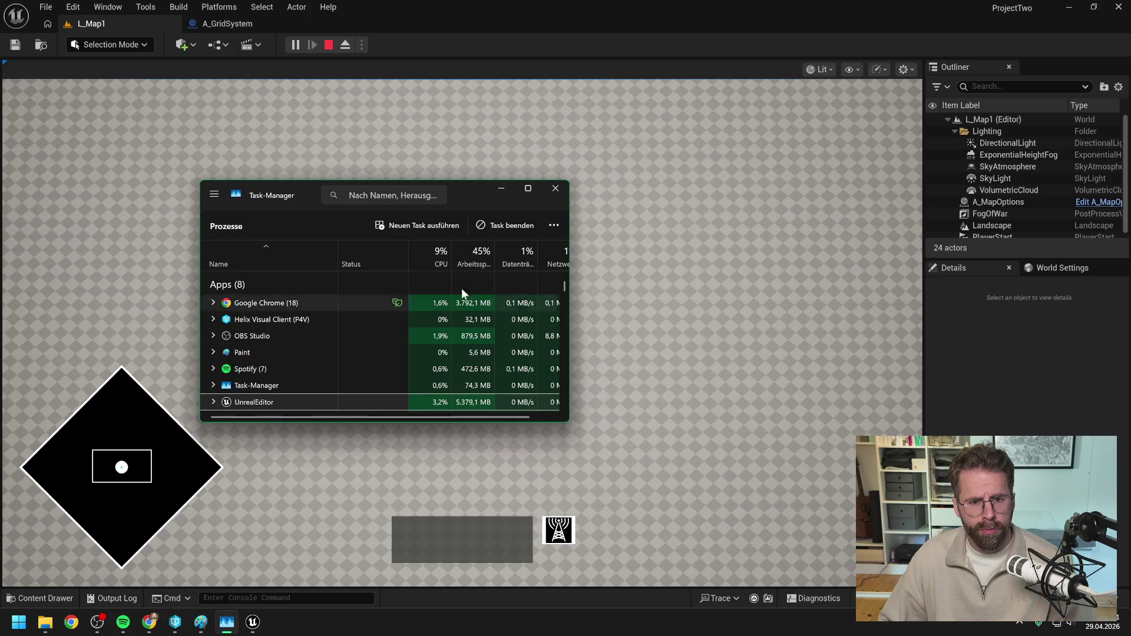
click(506, 225)
click(185, 436)
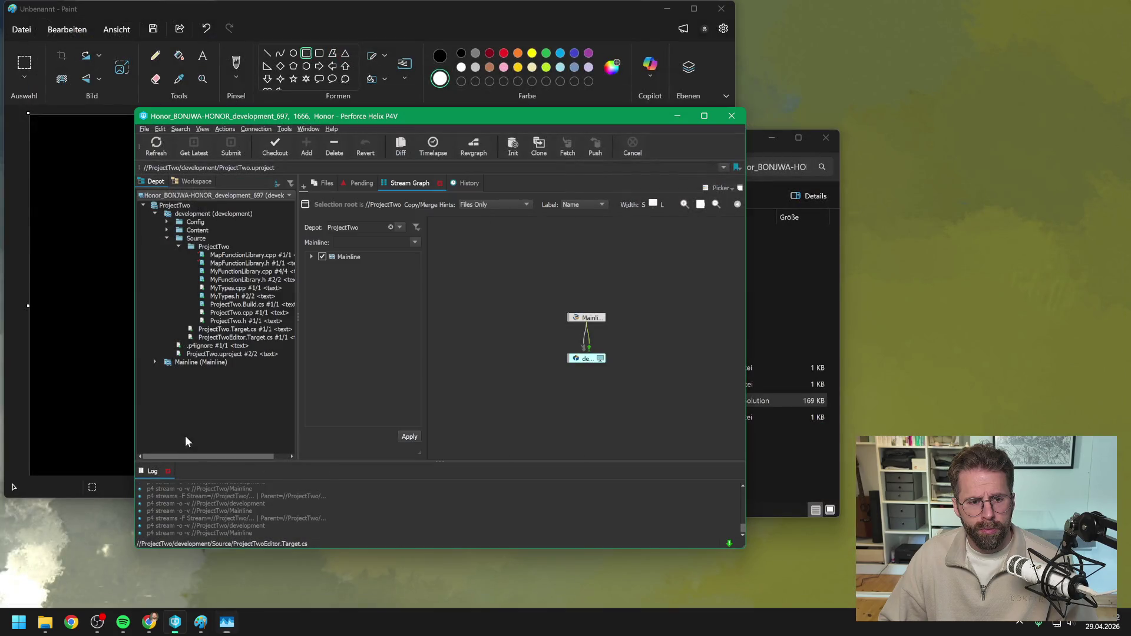
- Relaunch ProjectTwo.uproject from P4V, close Paint without saving, and return to the Unreal editor
click(215, 354)
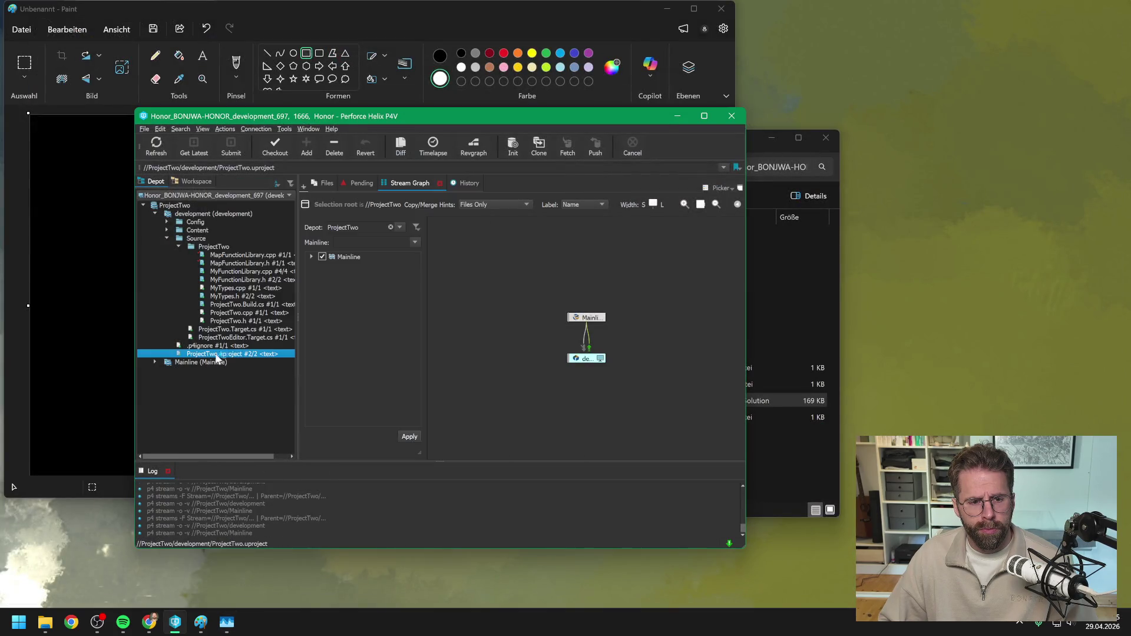
click(720, 8)
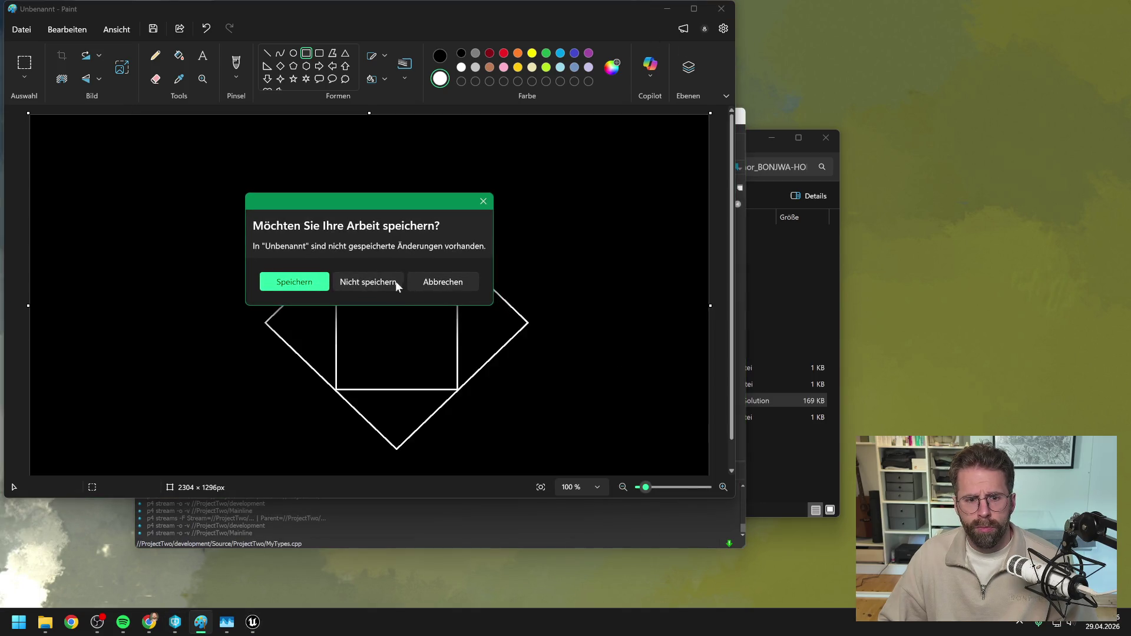
click(396, 283)
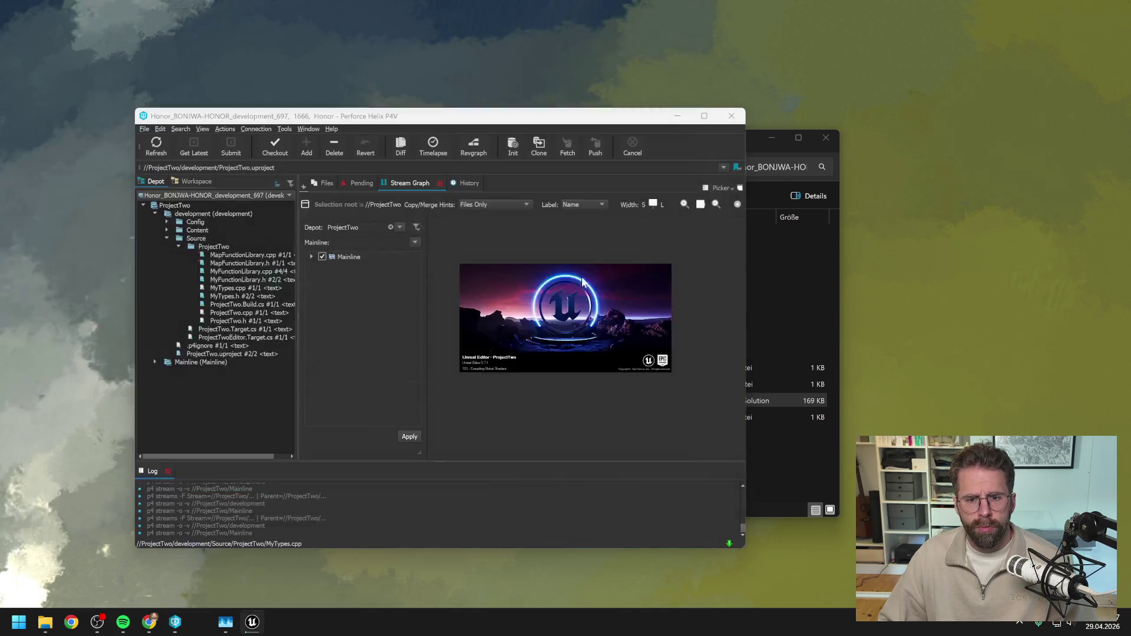
click(754, 144)
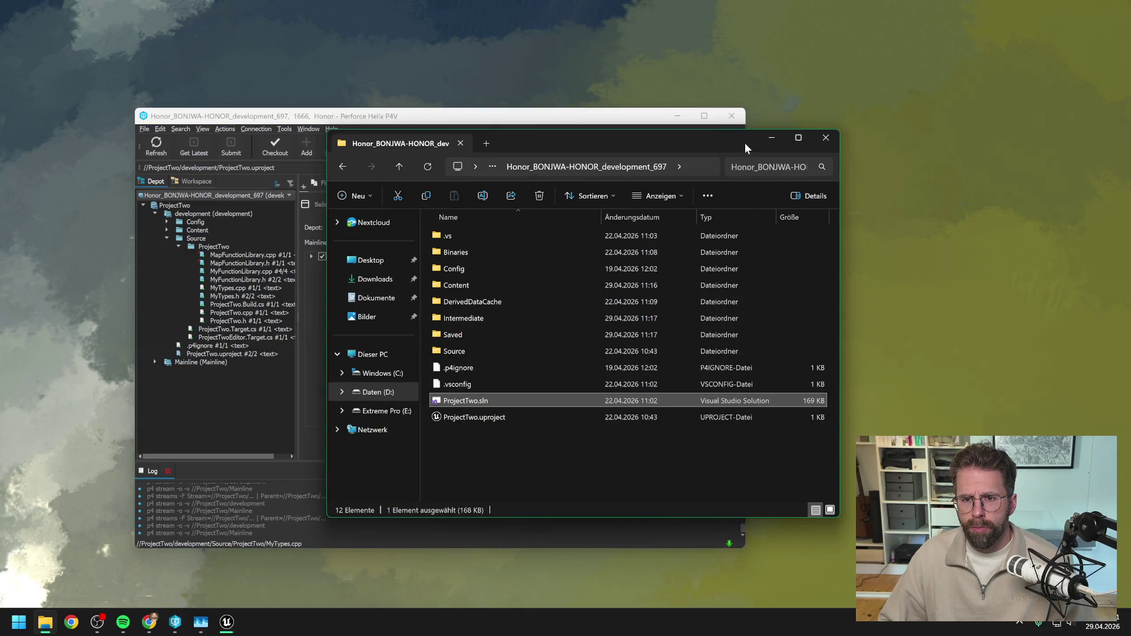
drag(745, 142, 769, 143)
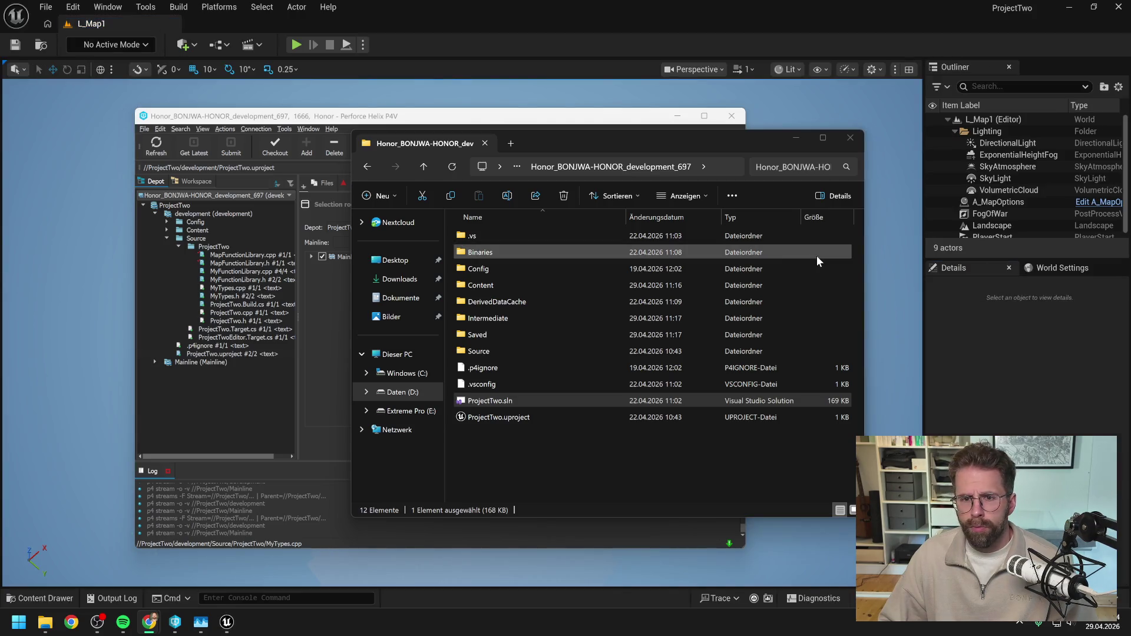
click(597, 7)
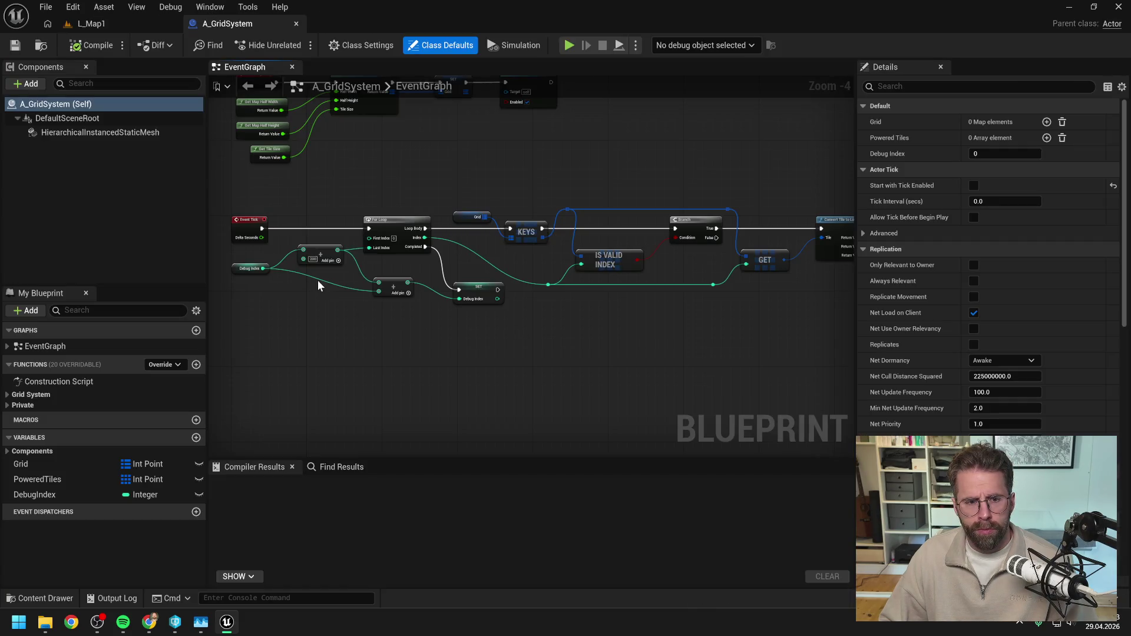
- Change the Add node's value from 200 to 10 and compile A_GridSystem
scroll(317, 280, up, 4)
text(10)
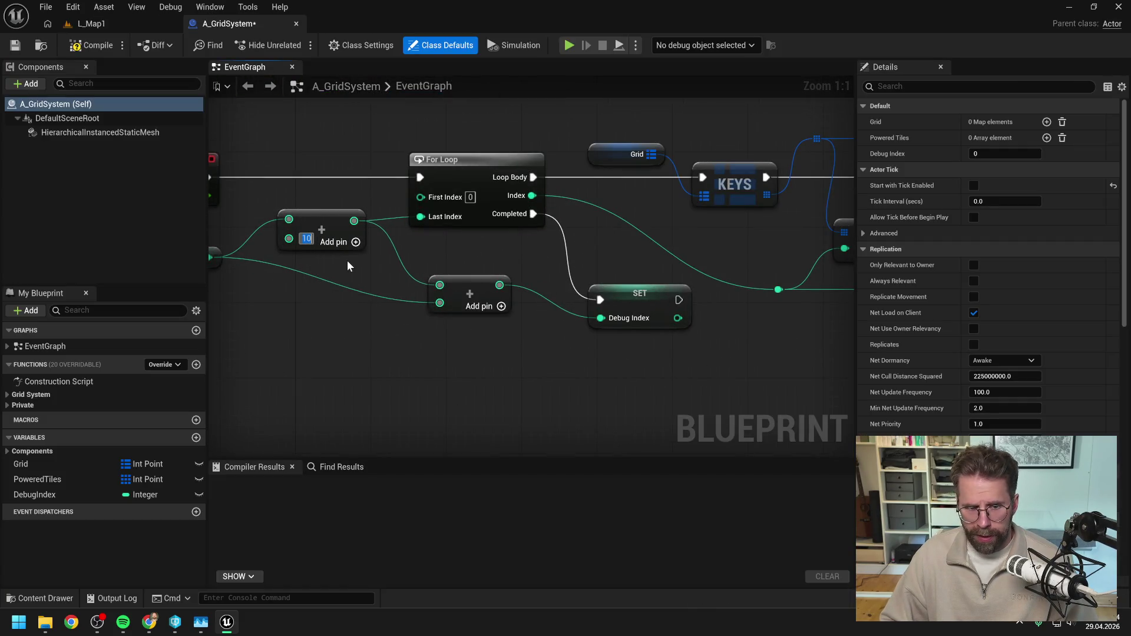
key(Return)
key(F7)
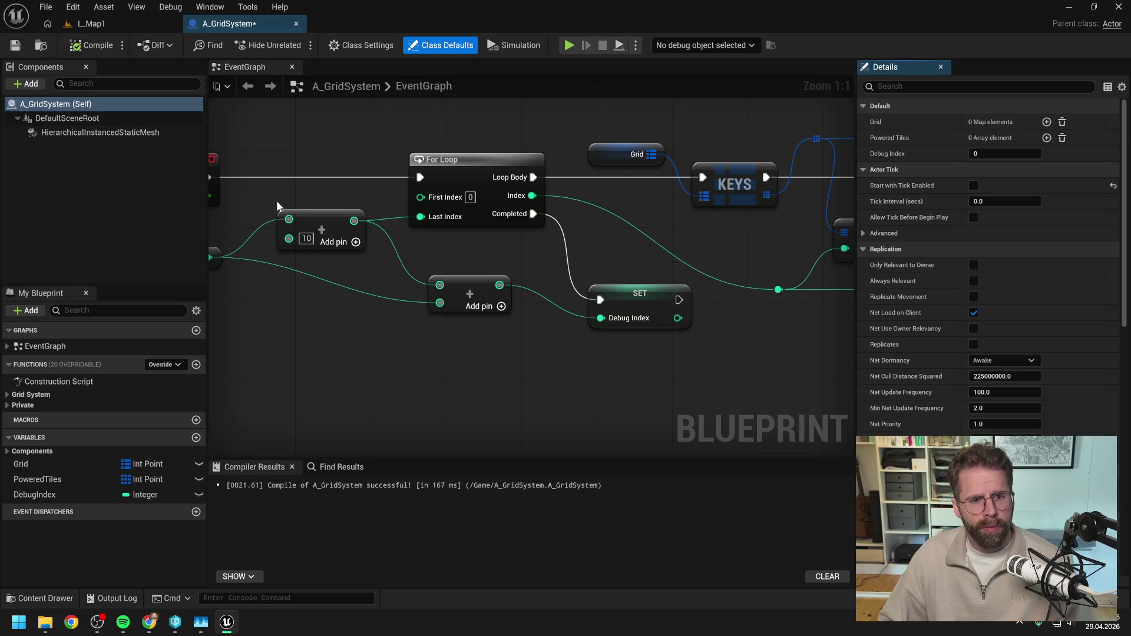
- Start L_Map1 in Play-in-Editor mode
scroll(307, 182, down, 2)
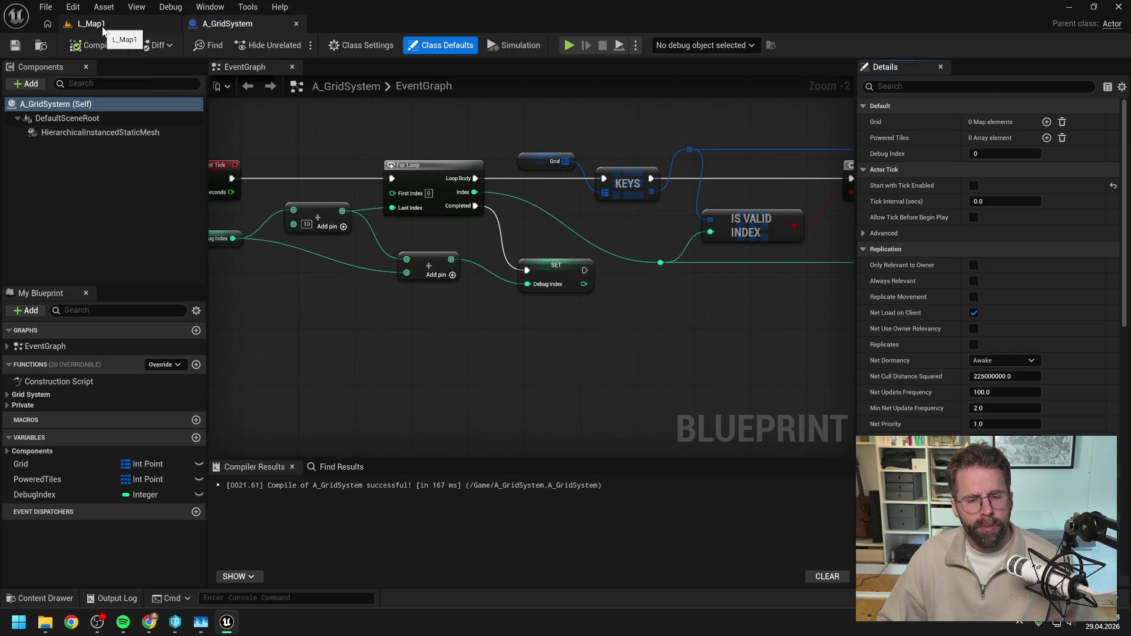
click(100, 24)
key(alt+p)
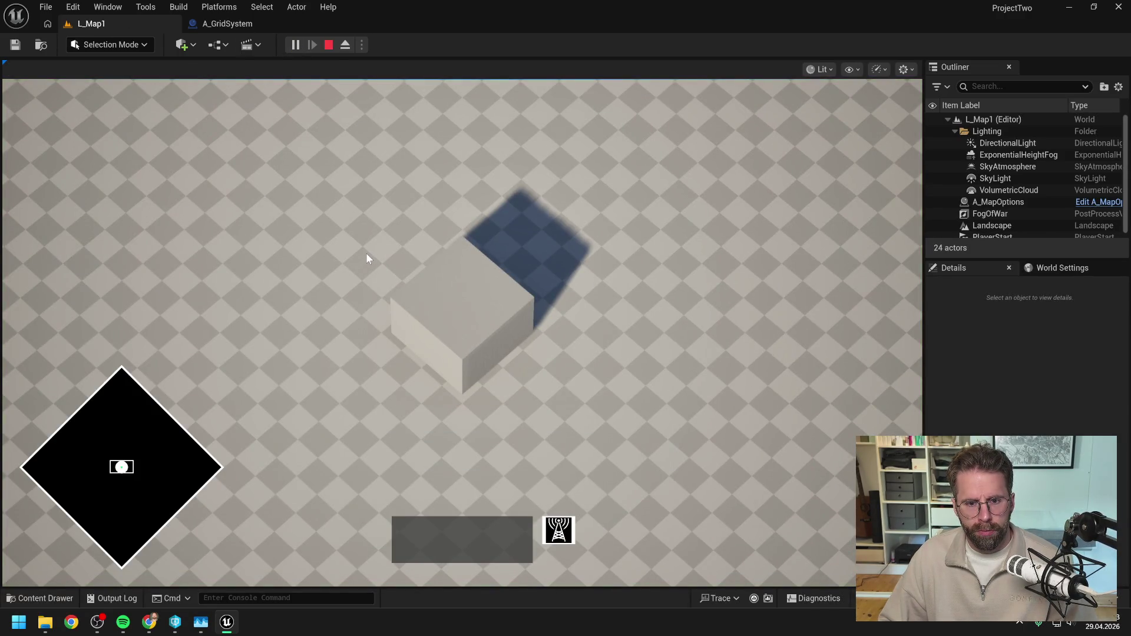
scroll(366, 253, down, 3)
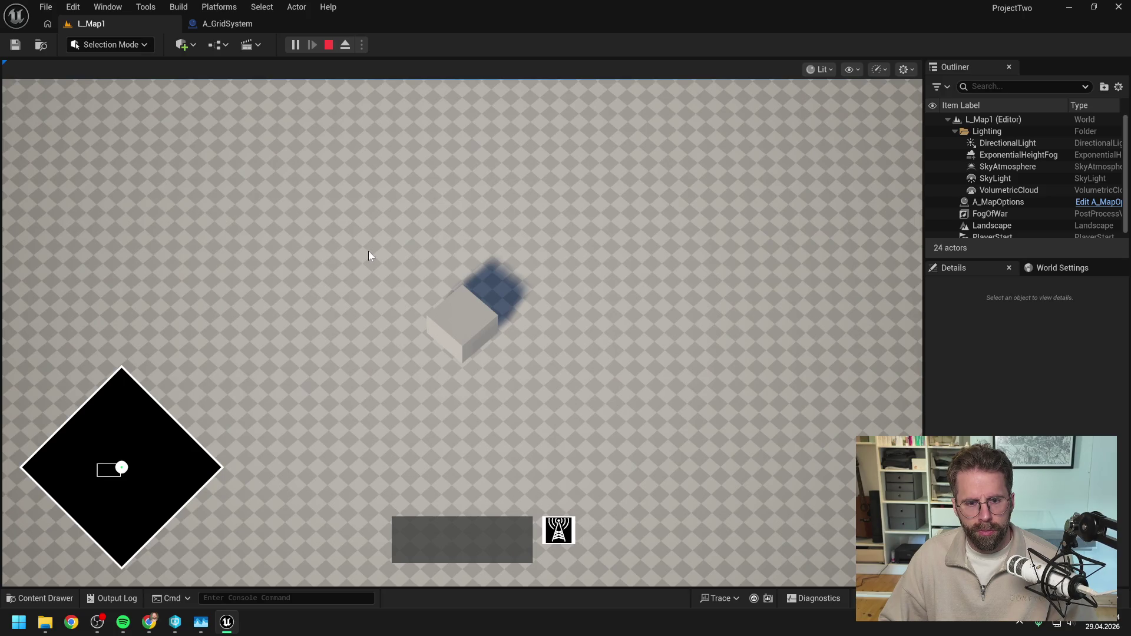
scroll(369, 252, down, 2)
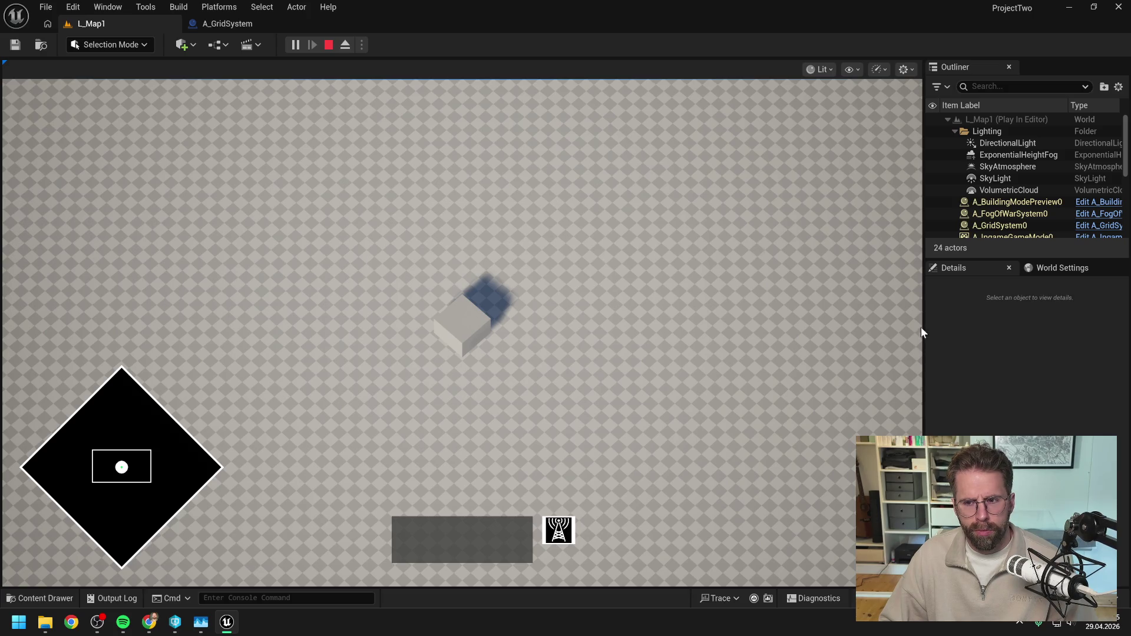
key(alt+Tab)
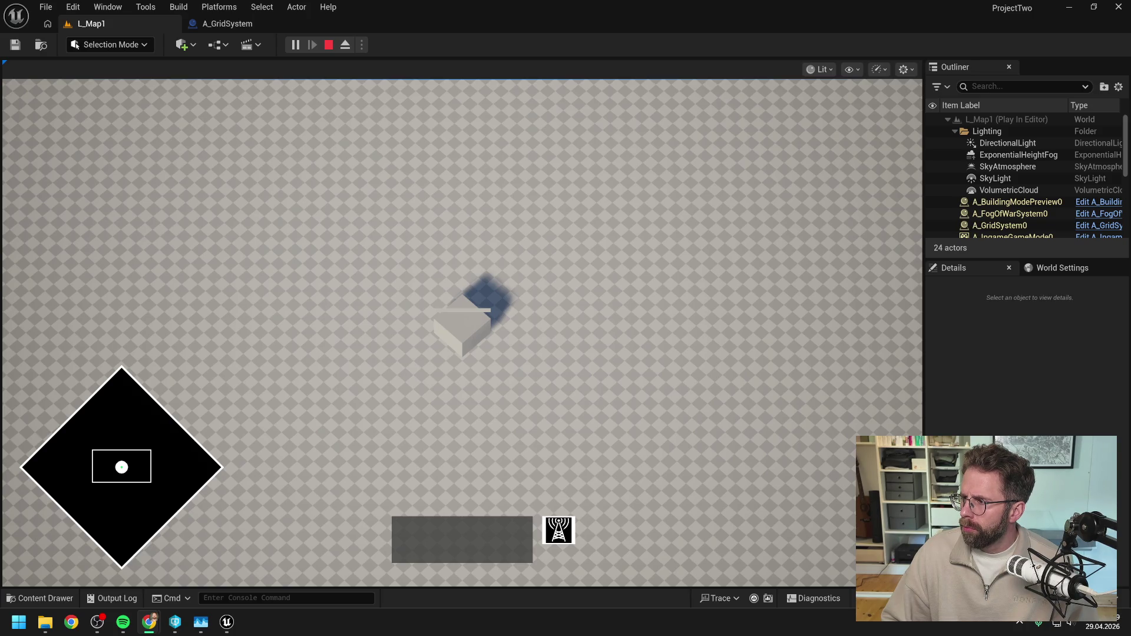
- Switch between Unreal and Chrome, ending with the Claude chat window in front
key(alt+Tab)
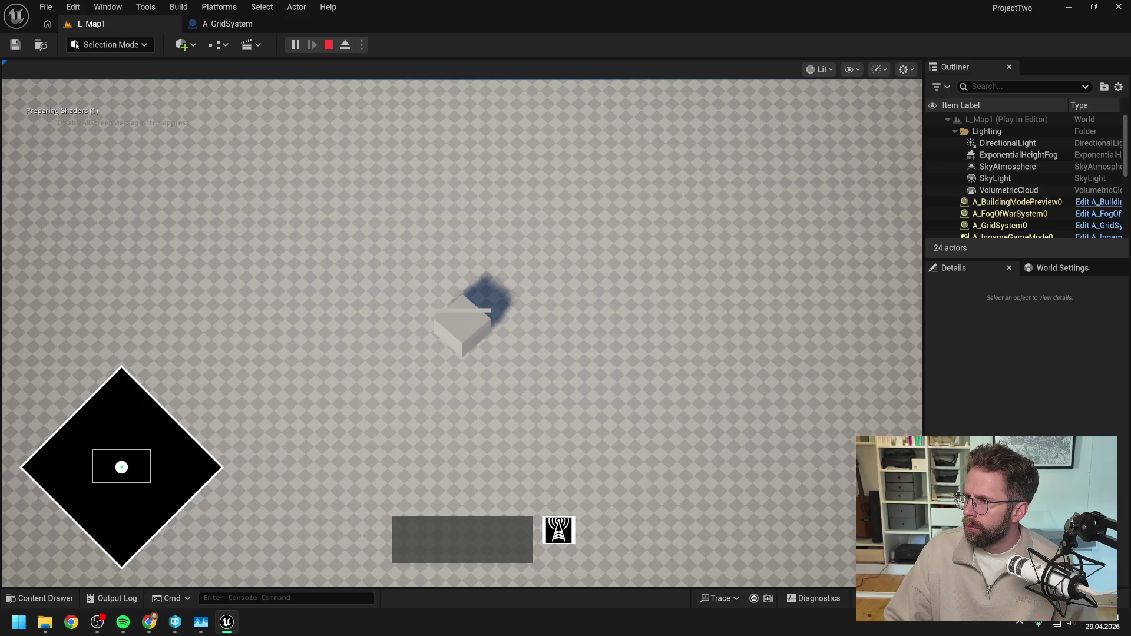
key(alt+Tab)
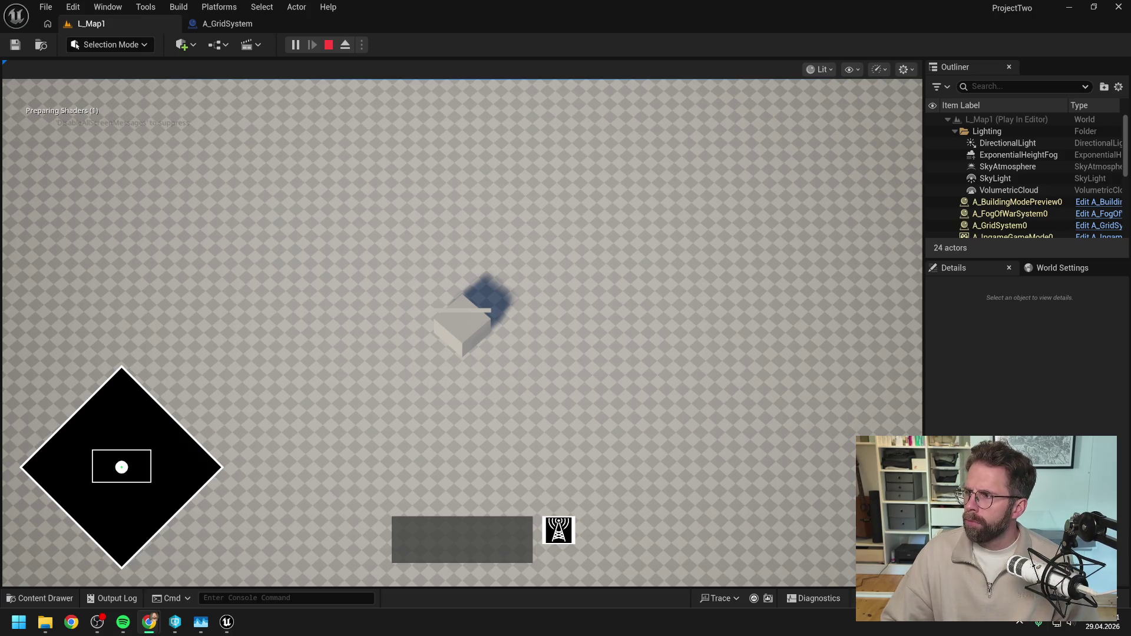
key(alt+Tab)
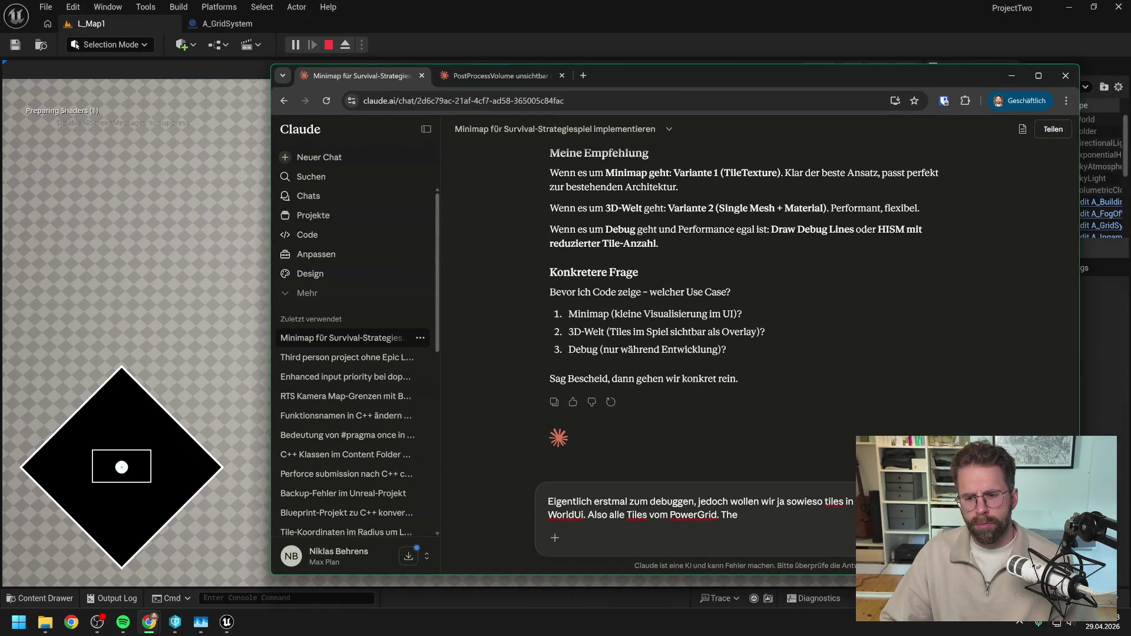
- Finish the German reply about using the PowerGrid visualisation for debugging and performance testing, and send it
text(oretisch)
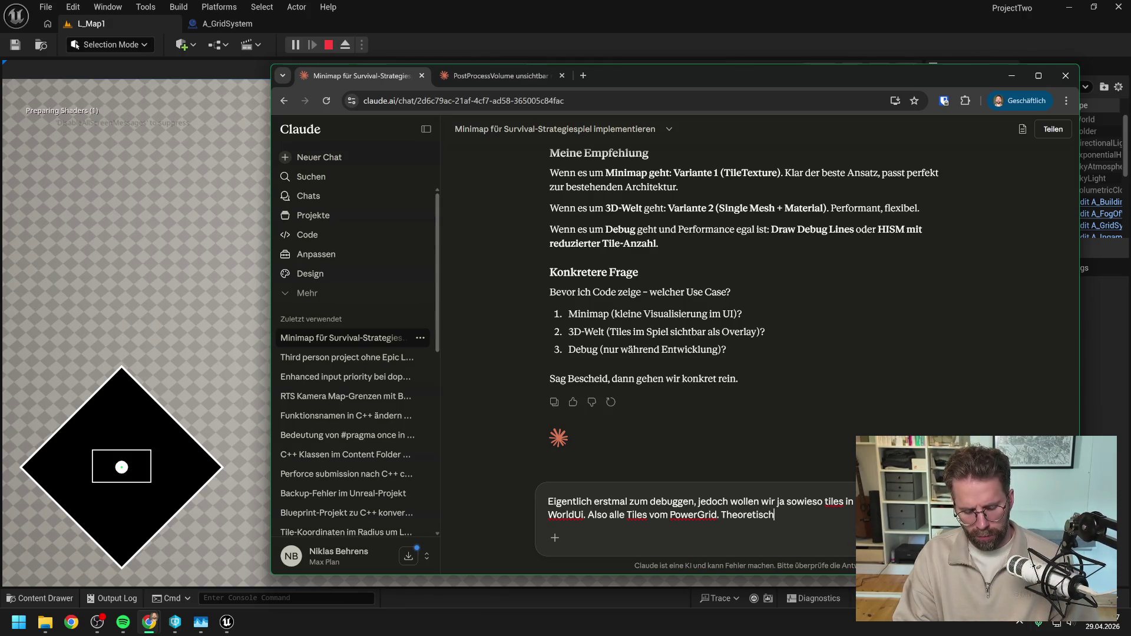
text( kann der Spieler ja)
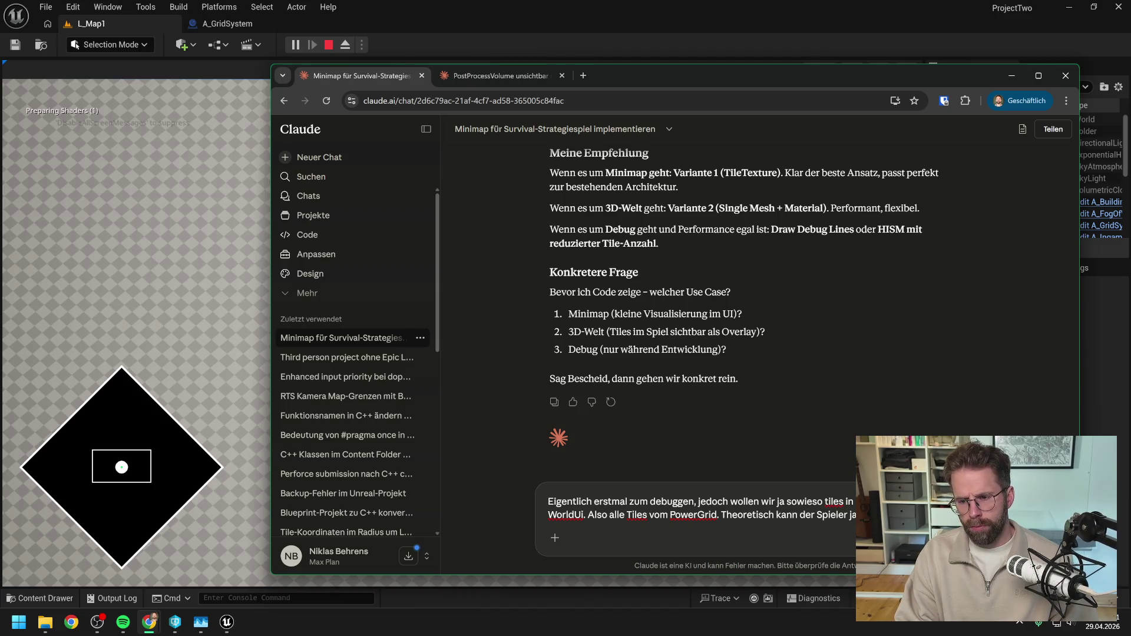
text( einnehmen)
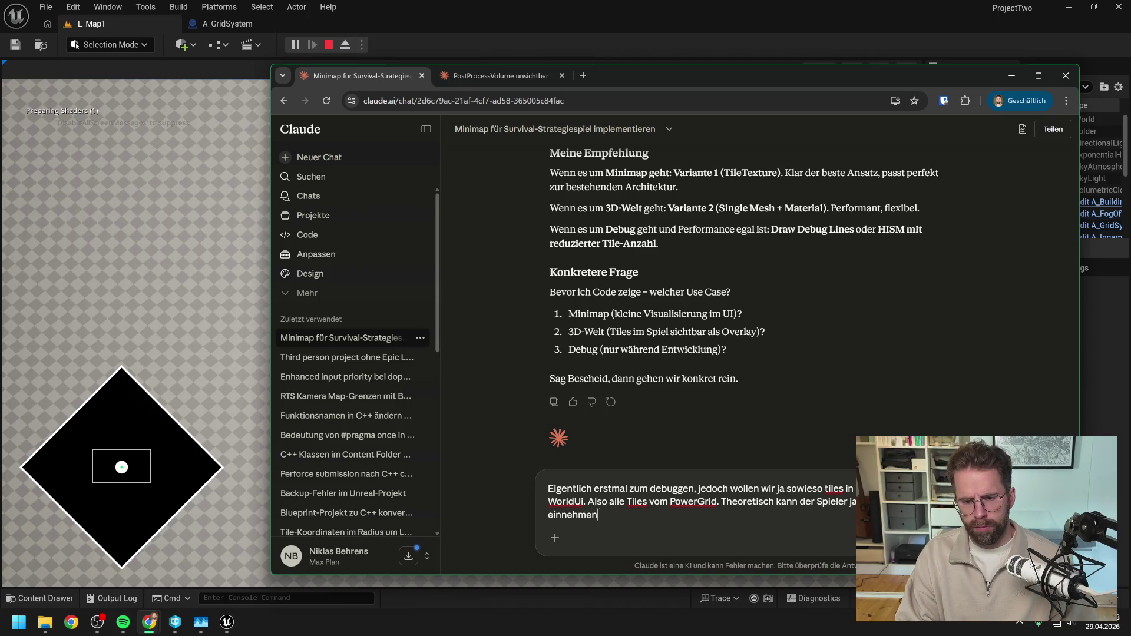
text(, entsprechend)
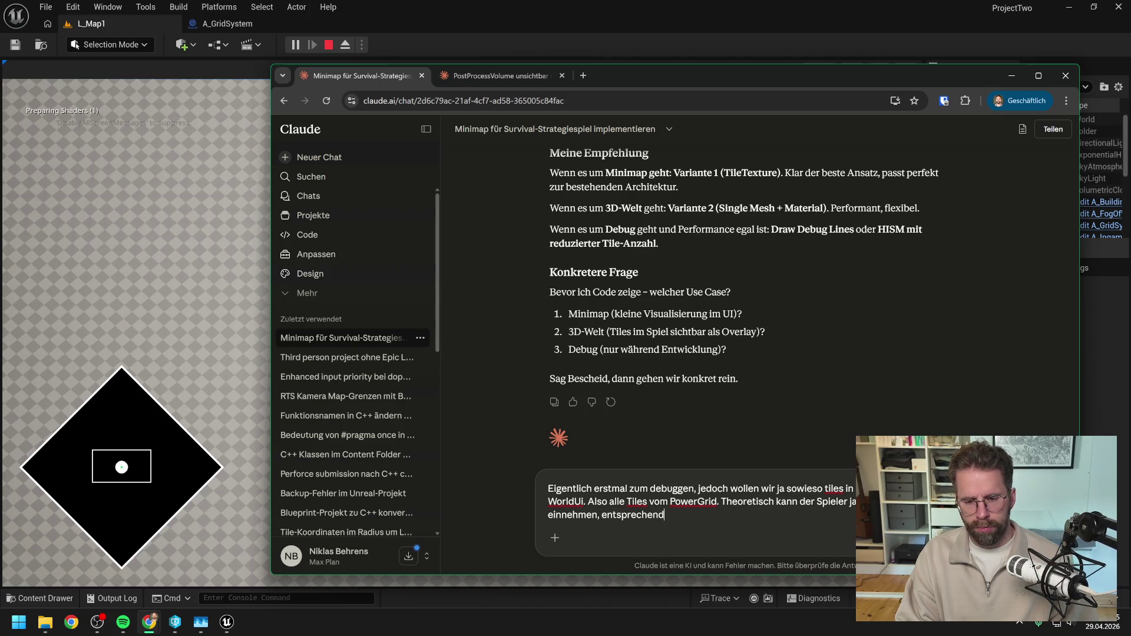
text( könnte man )
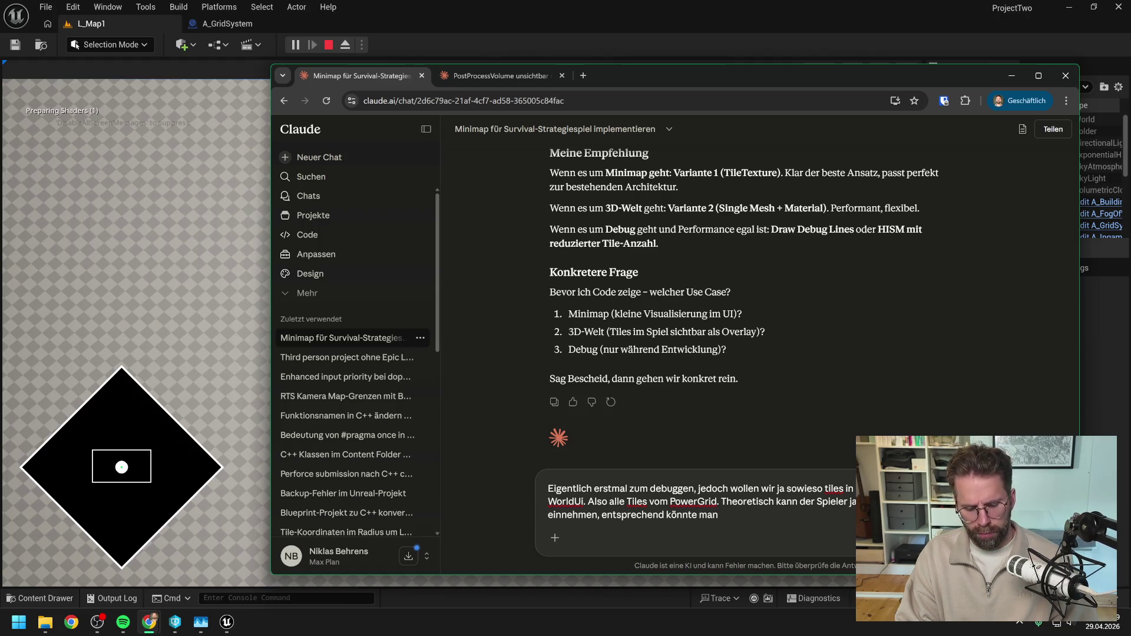
text(die Visua)
text(lisi)
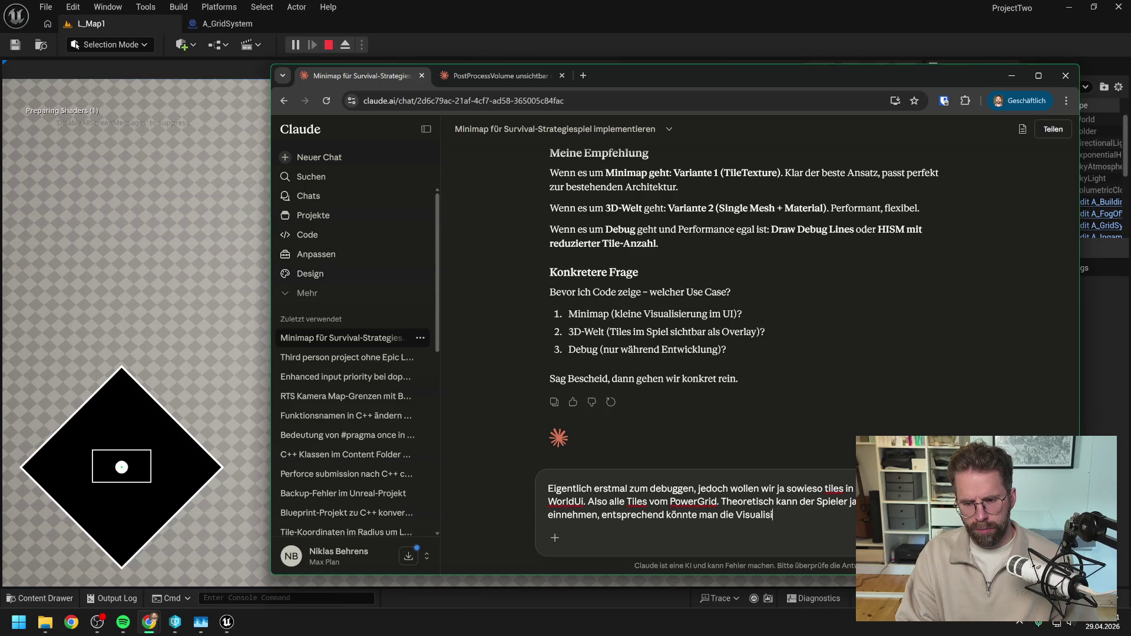
text(erung des PowerGr)
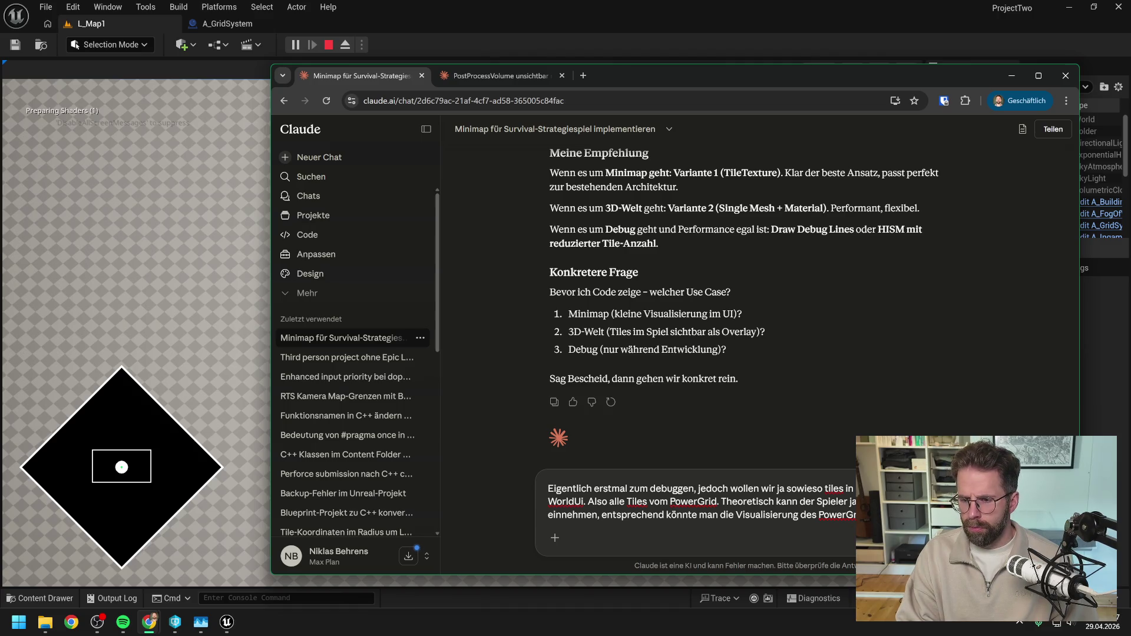
text(id zum debuggen neh)
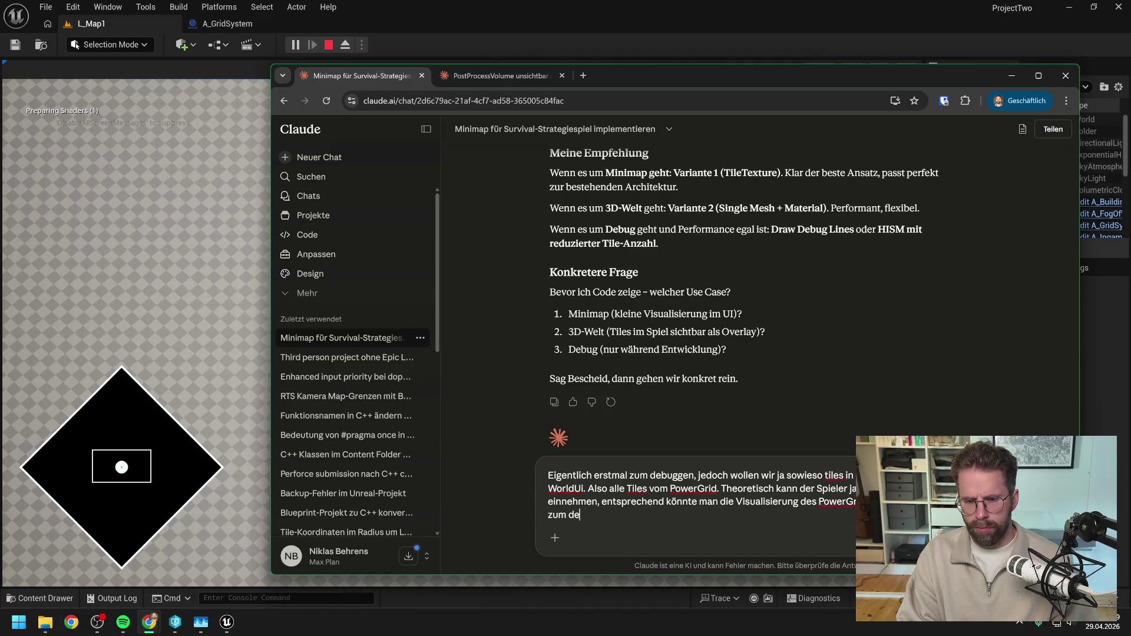
text(men und di)
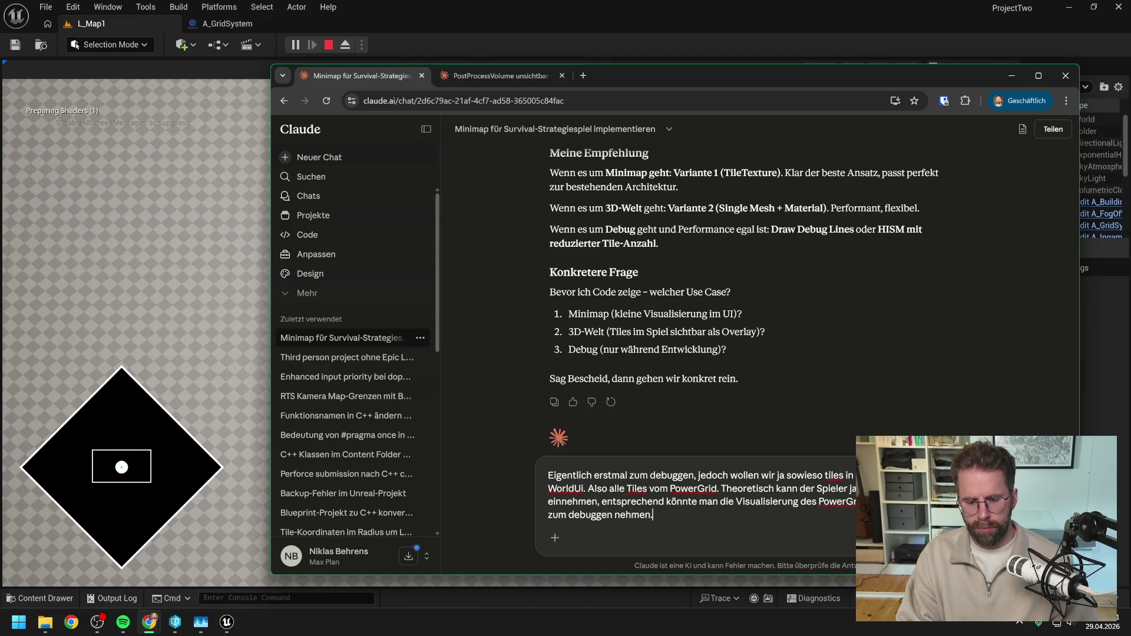
text(e Perfor)
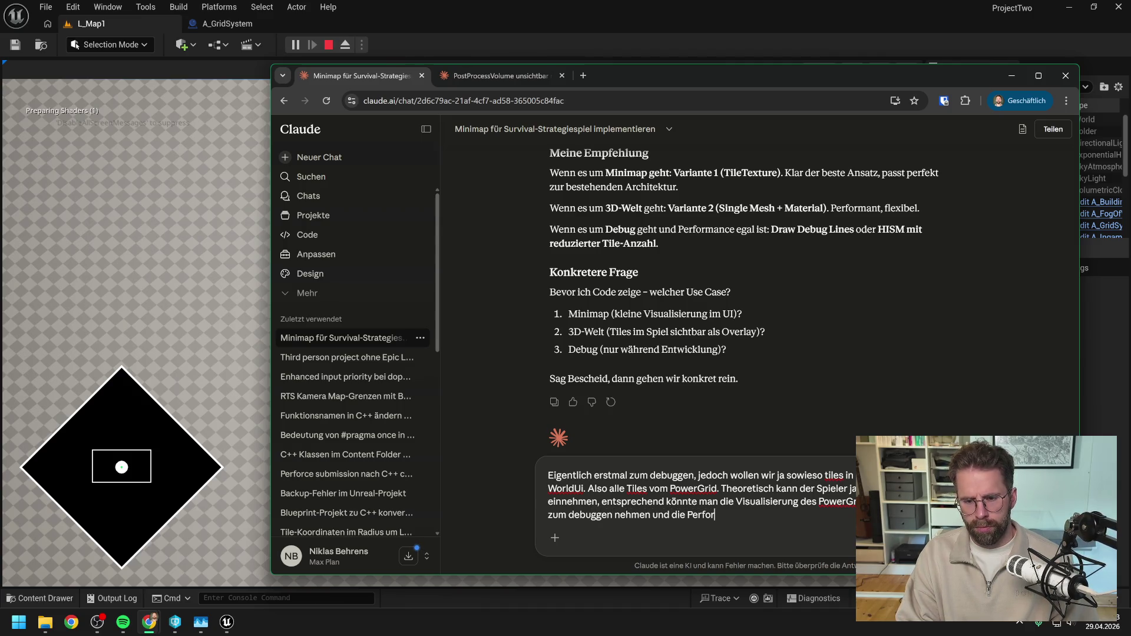
text(mance testen. De)
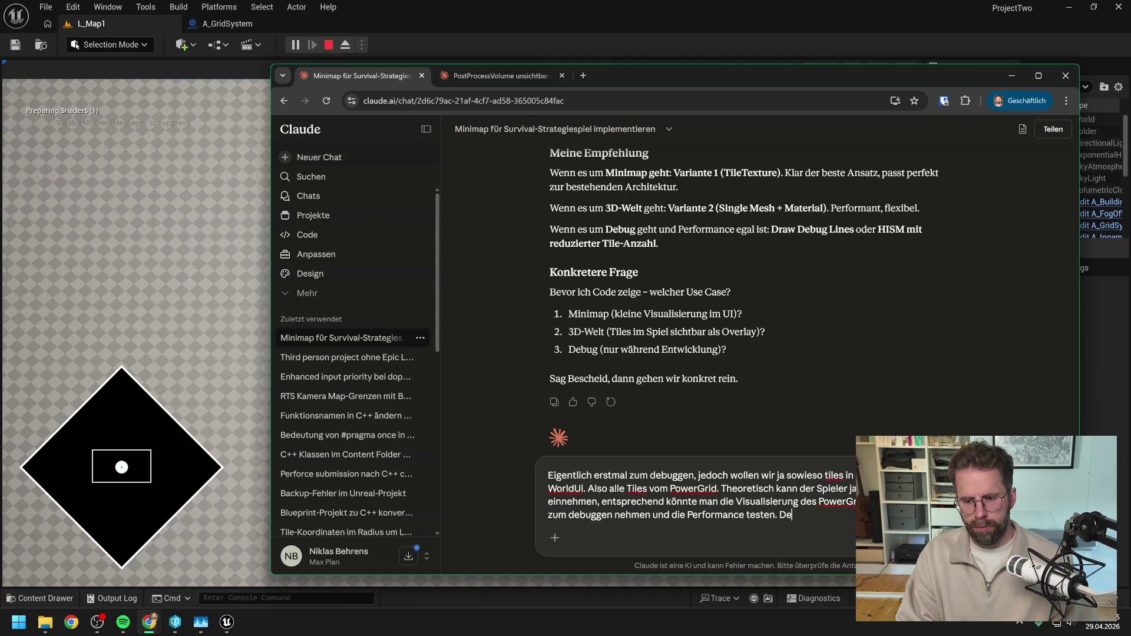
text(nn soll ja späte)
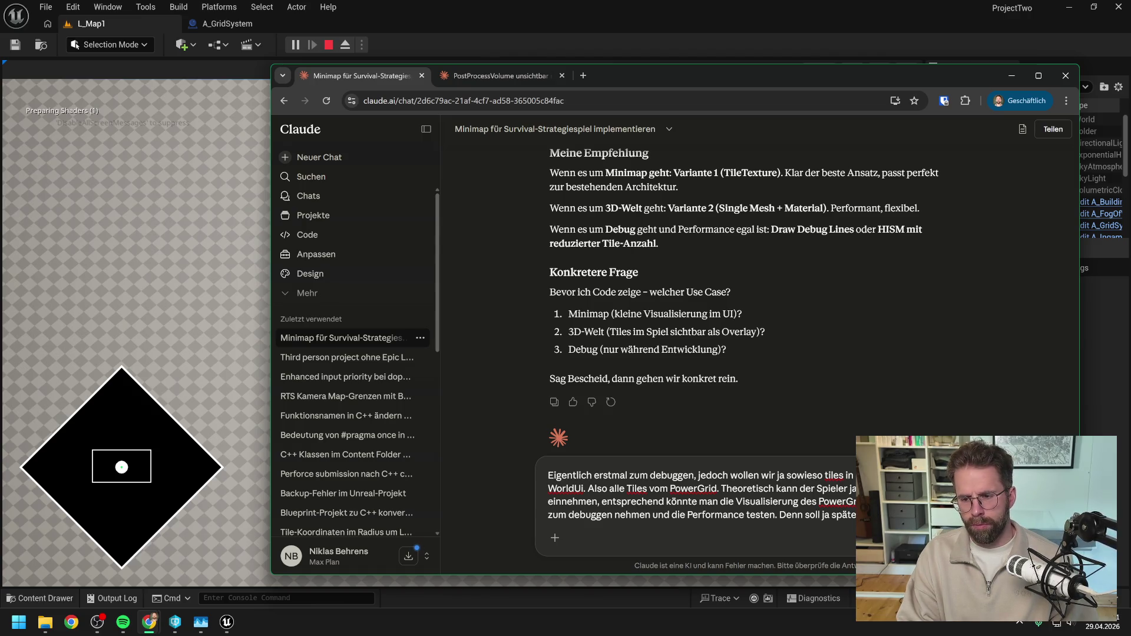
key(Return)
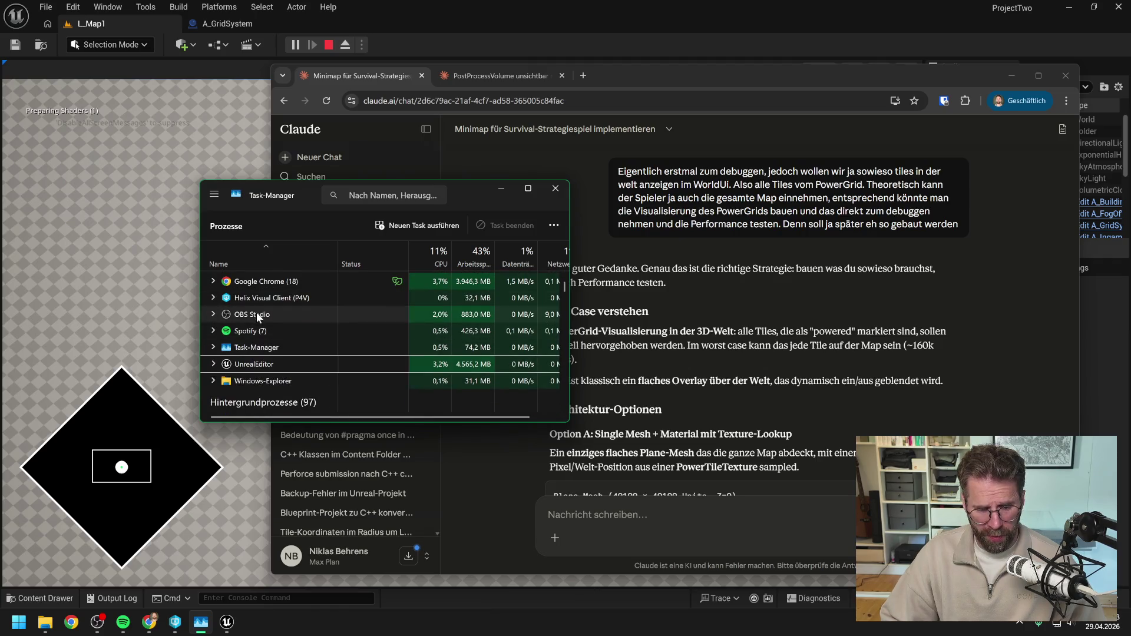
- End UnrealEditor via its right-click Task beenden option, then close Task Manager
click(264, 363)
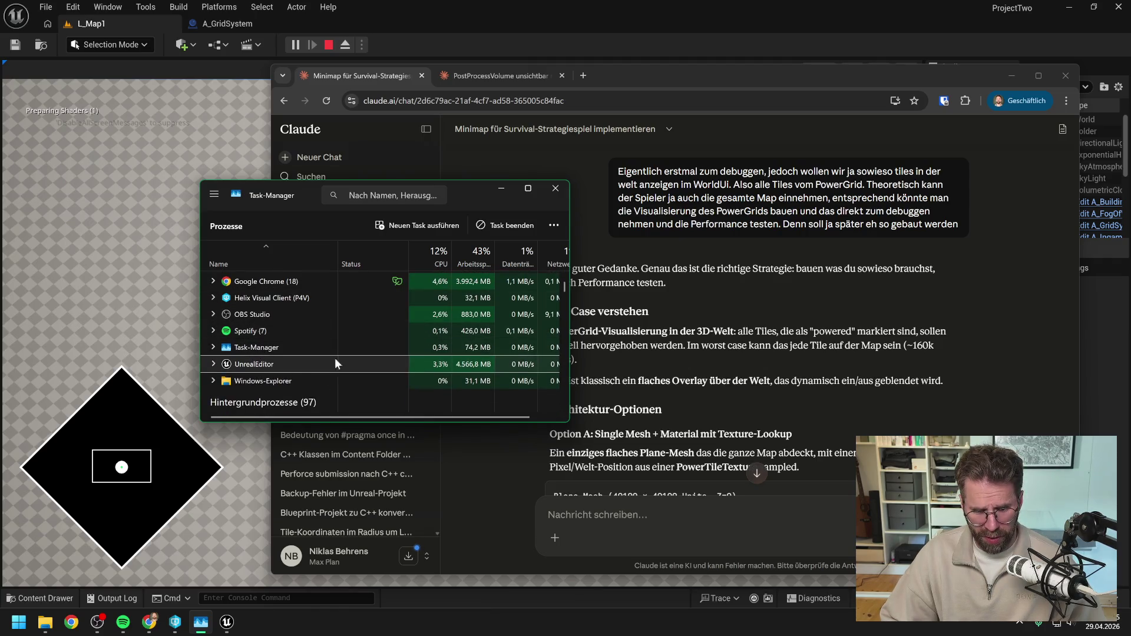
right_click(260, 363)
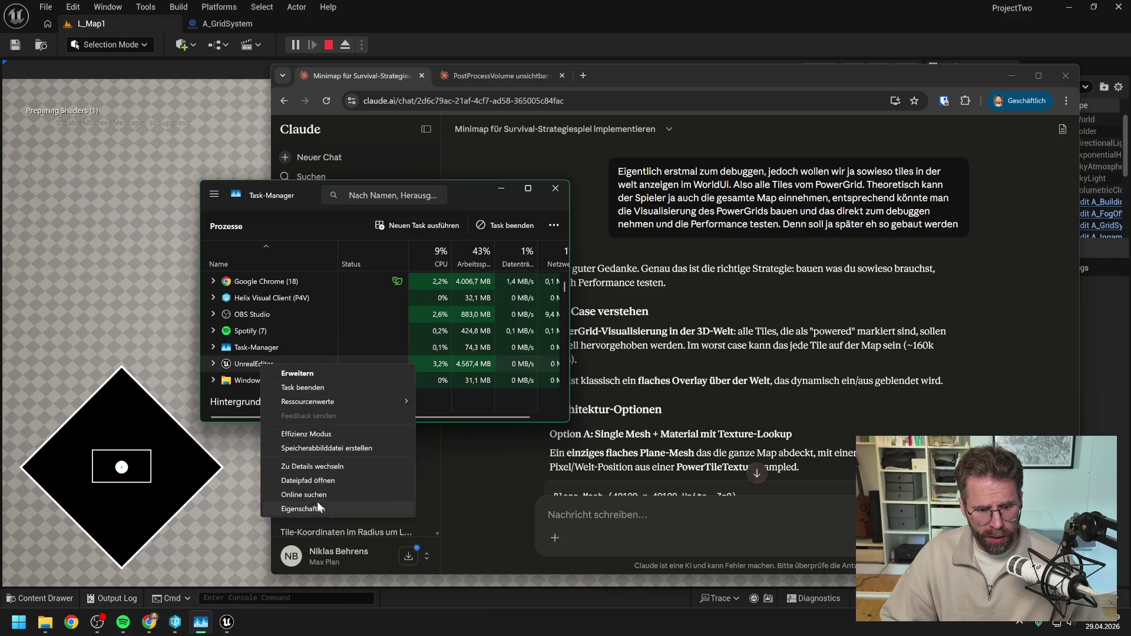
click(306, 386)
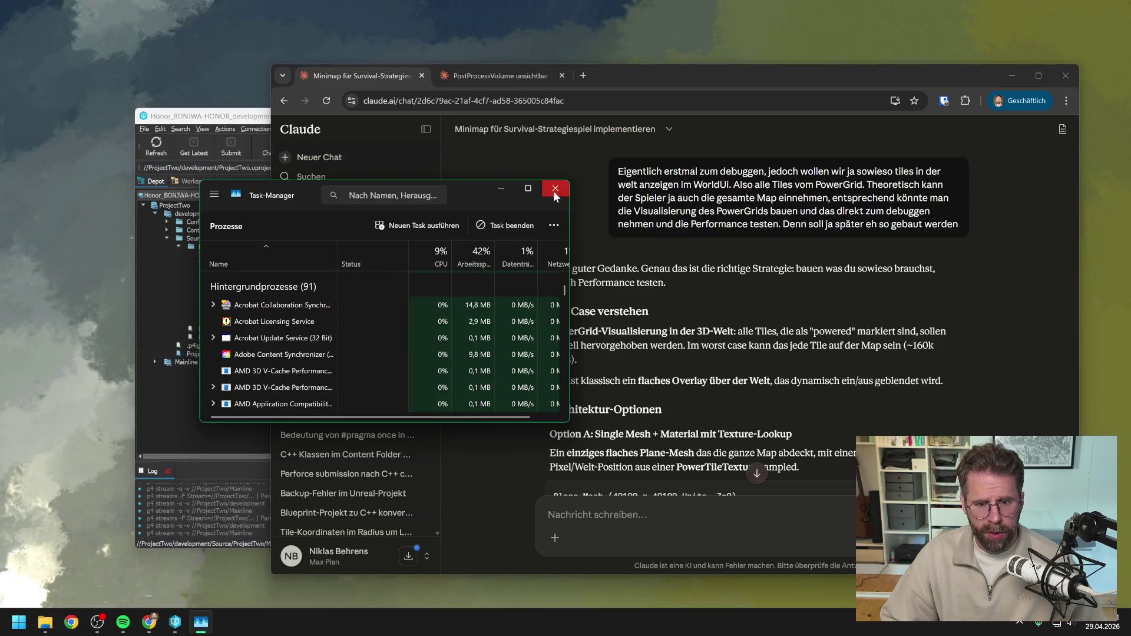
click(555, 190)
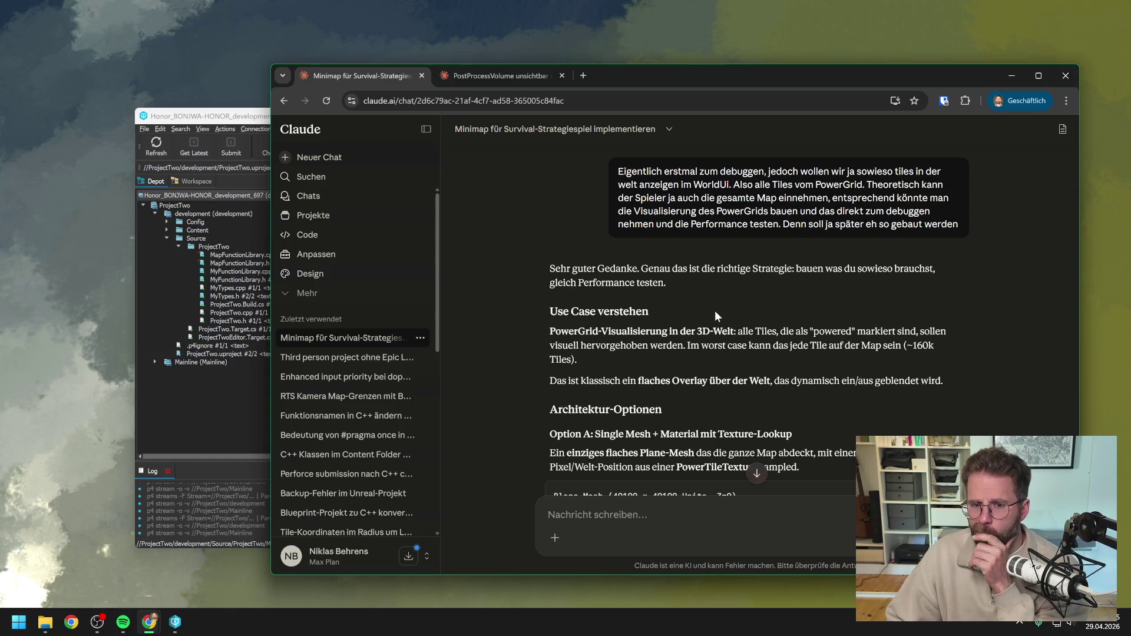
scroll(713, 307, down, 1)
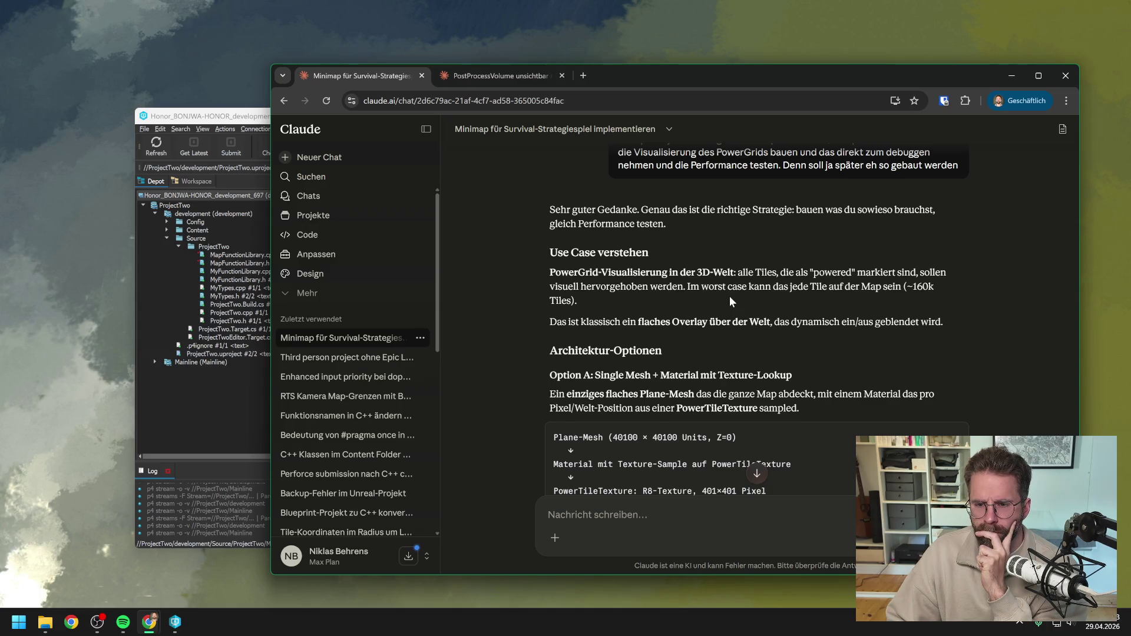
scroll(730, 301, down, 1)
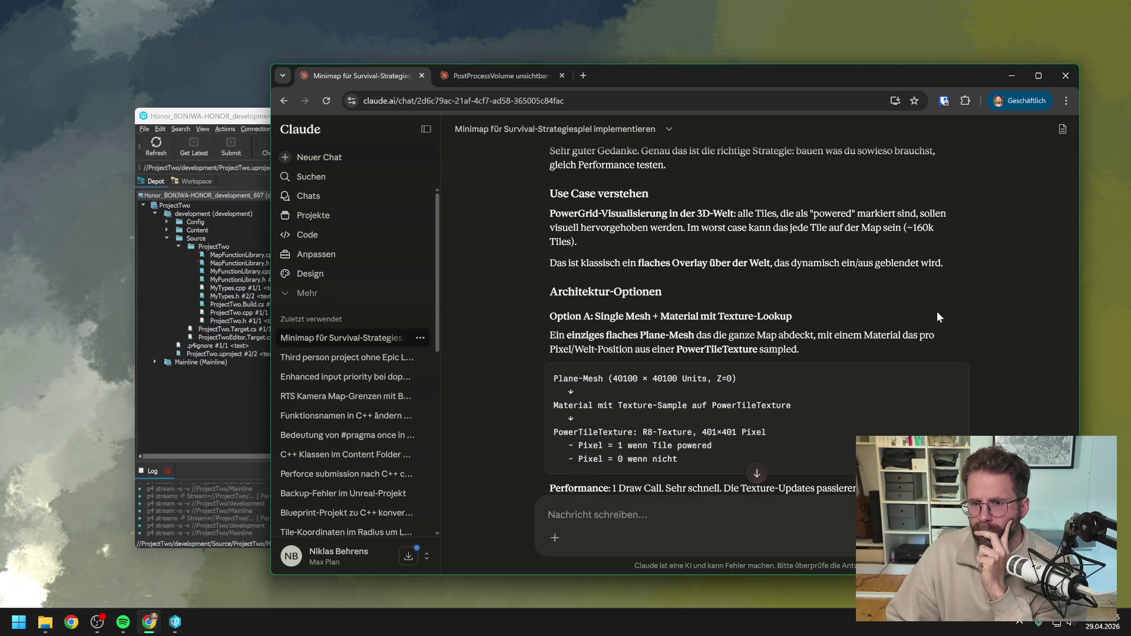
scroll(954, 314, down, 1)
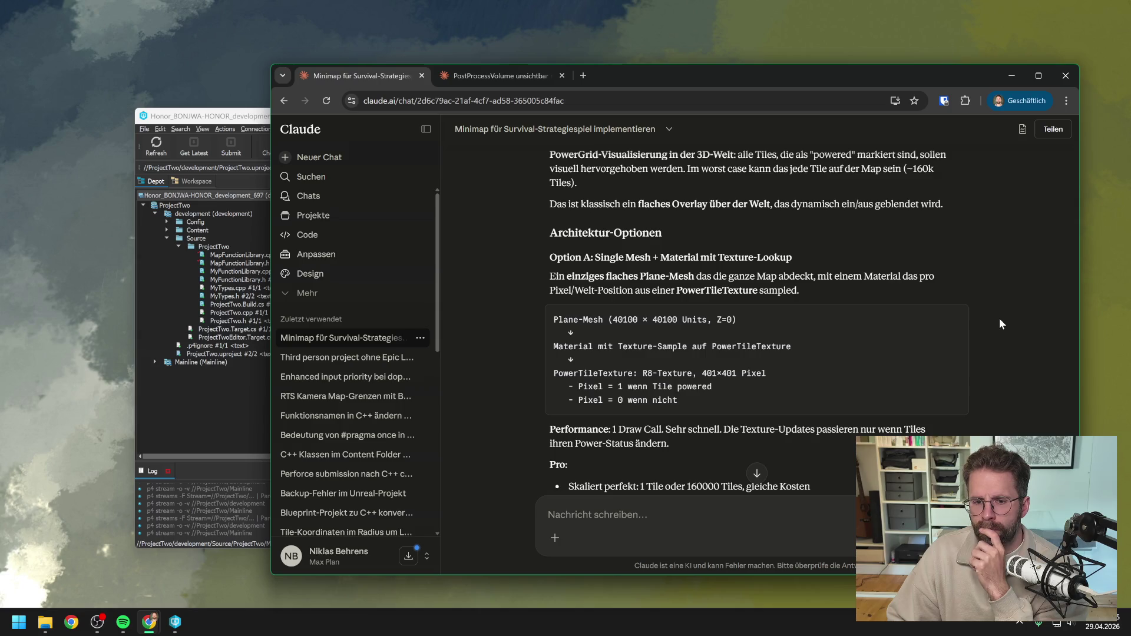
scroll(999, 319, down, 2)
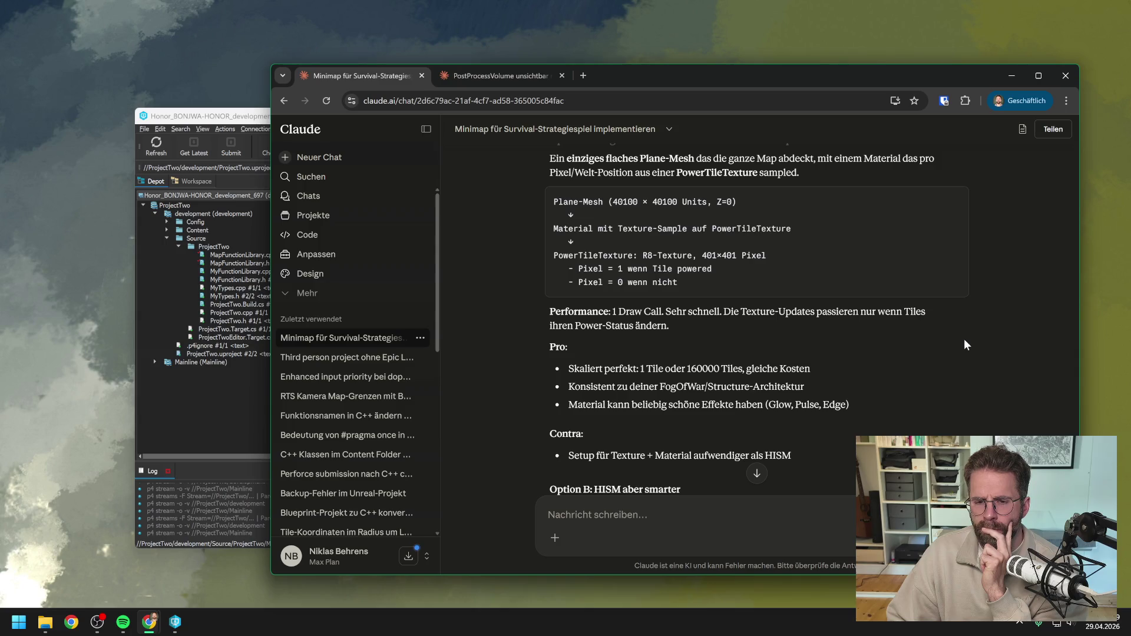
scroll(964, 341, down, 1)
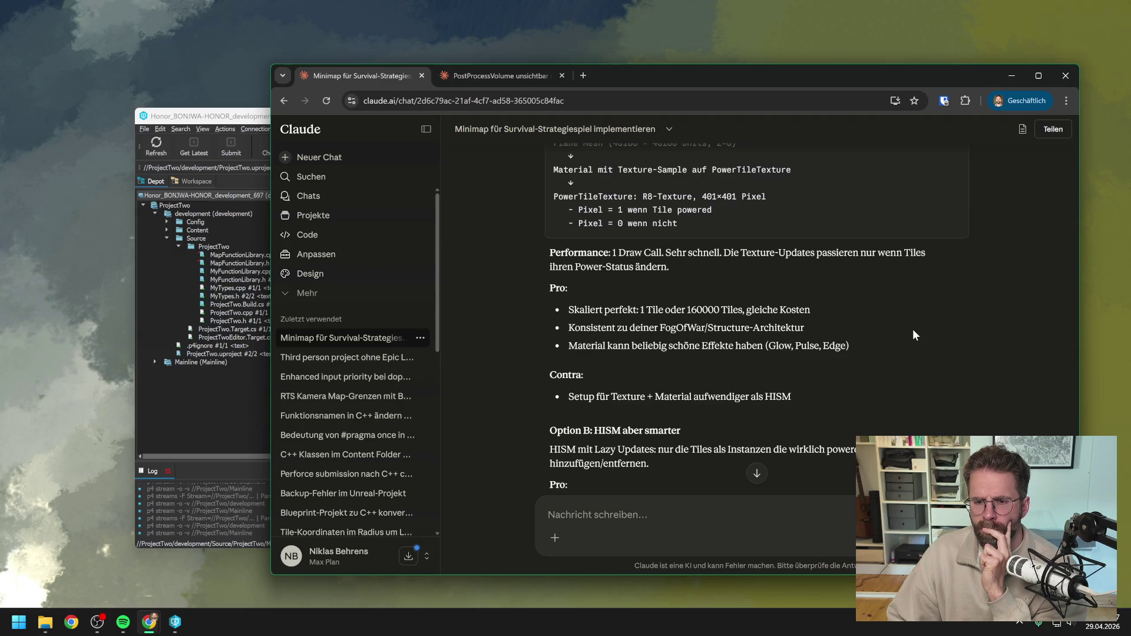
scroll(913, 330, down, 2)
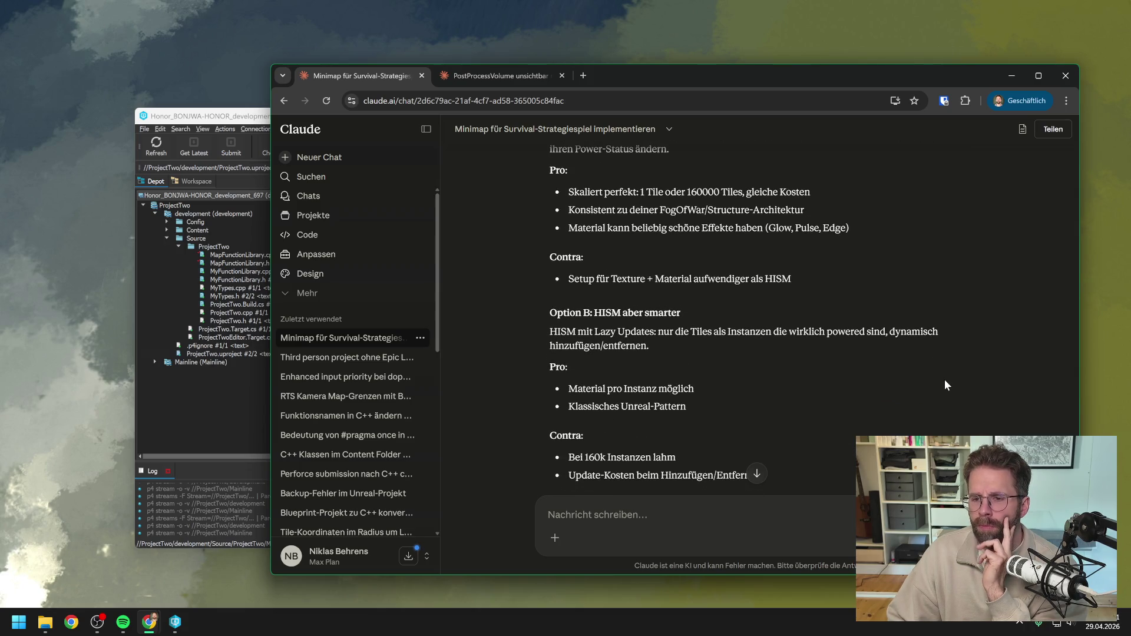
scroll(920, 372, down, 2)
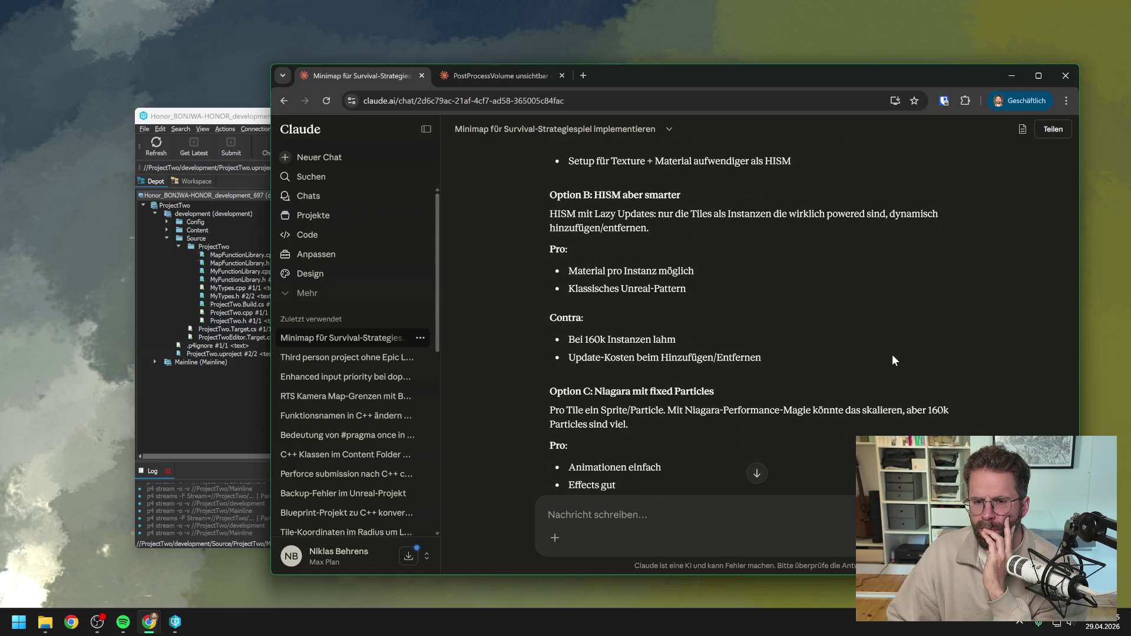
scroll(879, 344, down, 1)
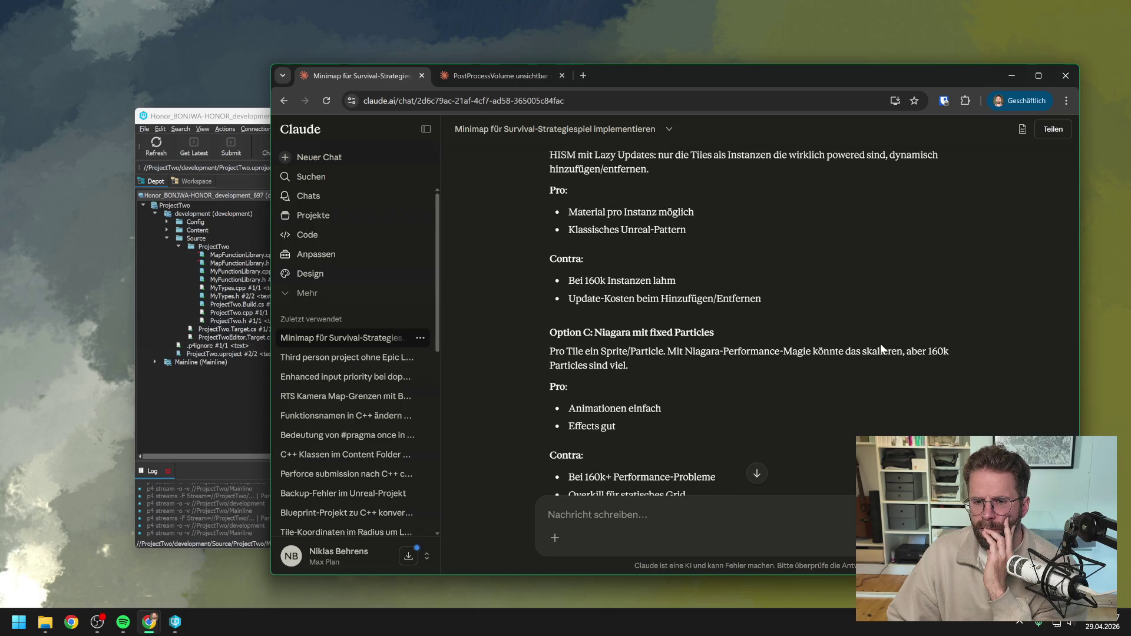
scroll(879, 343, down, 2)
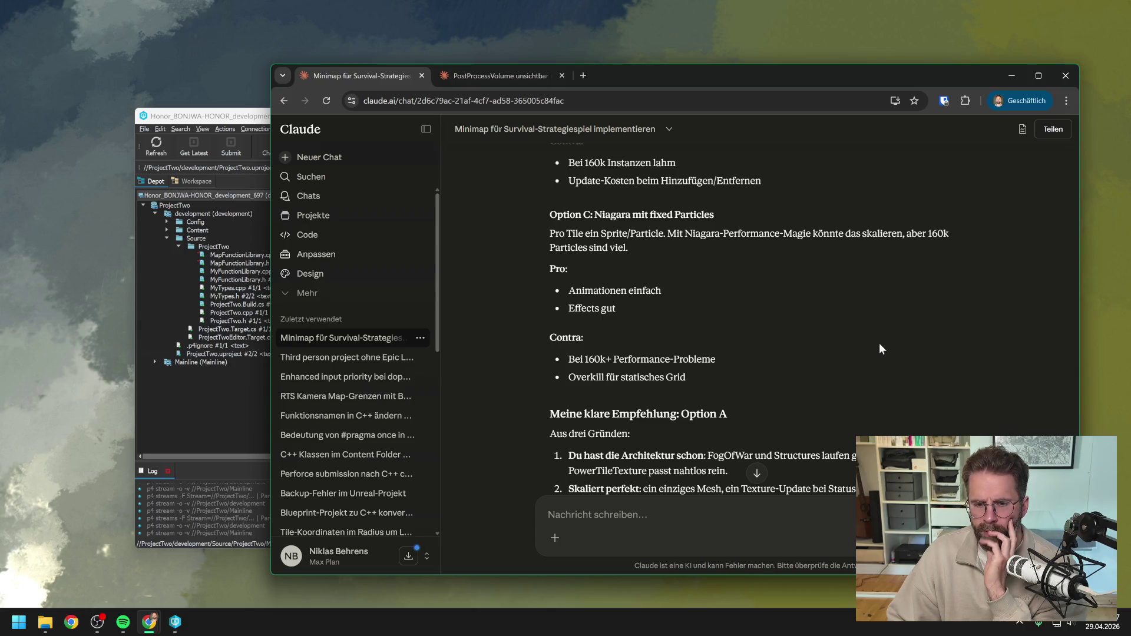
scroll(878, 343, down, 4)
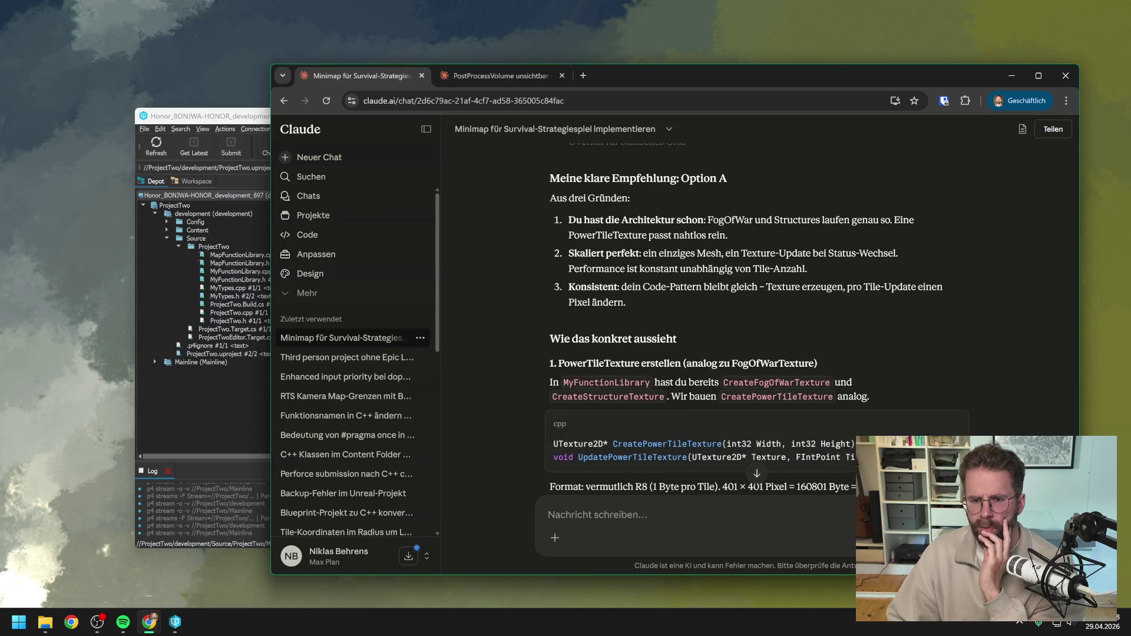
- Ask Claude whether Option A can still push the entire grid ('Geht das überhaupt?')
text(wenn w)
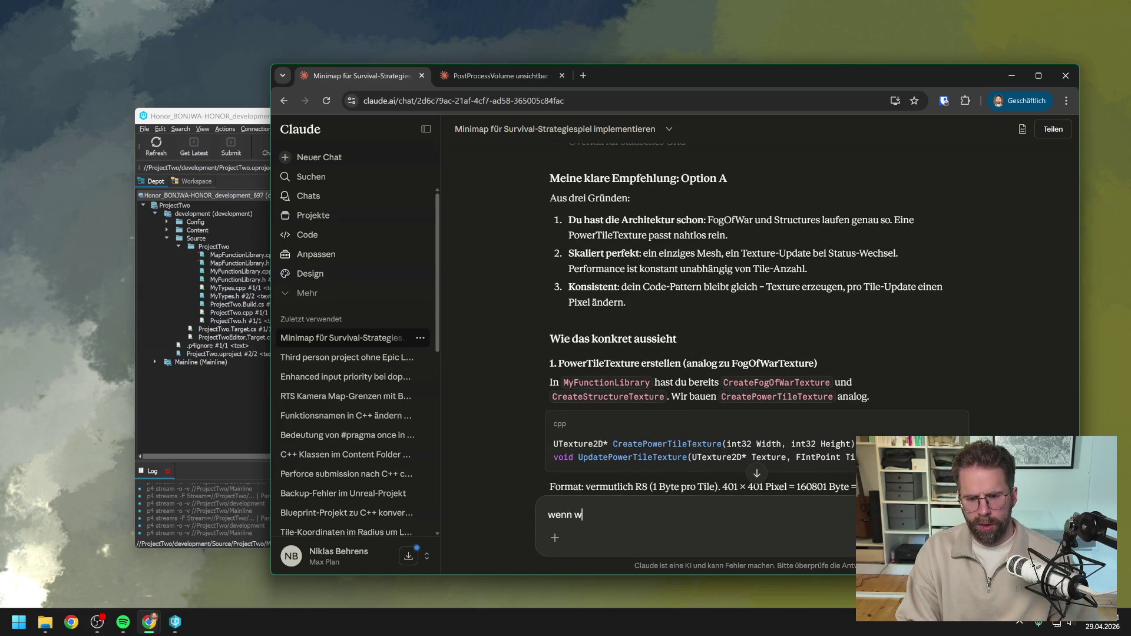
text(ir Optiona A )
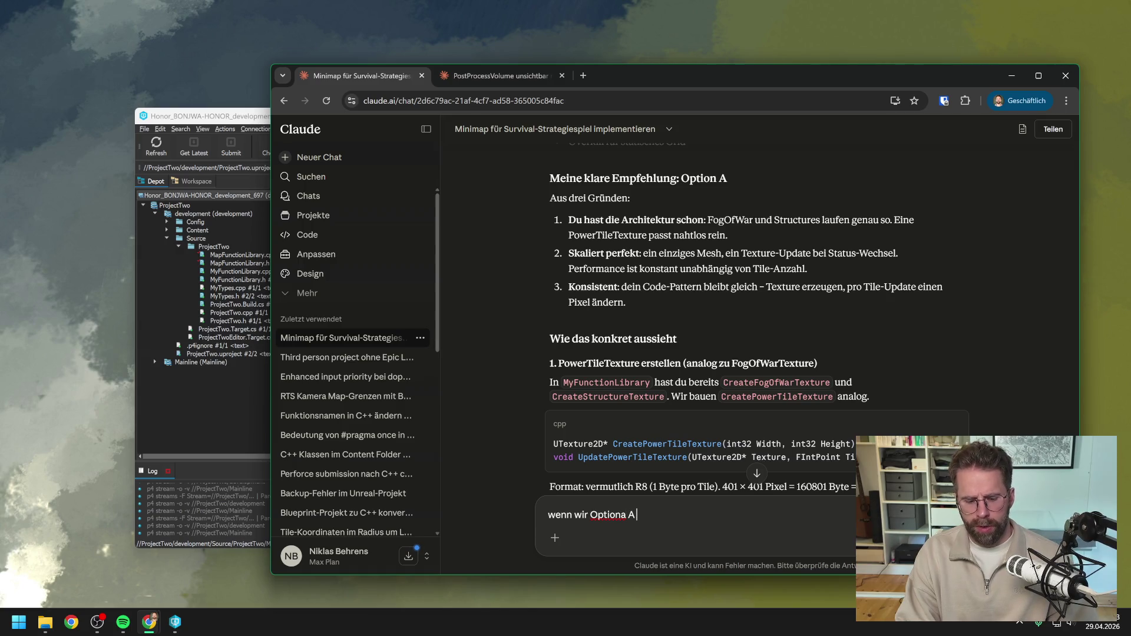
text(nehmen, müssen wi)
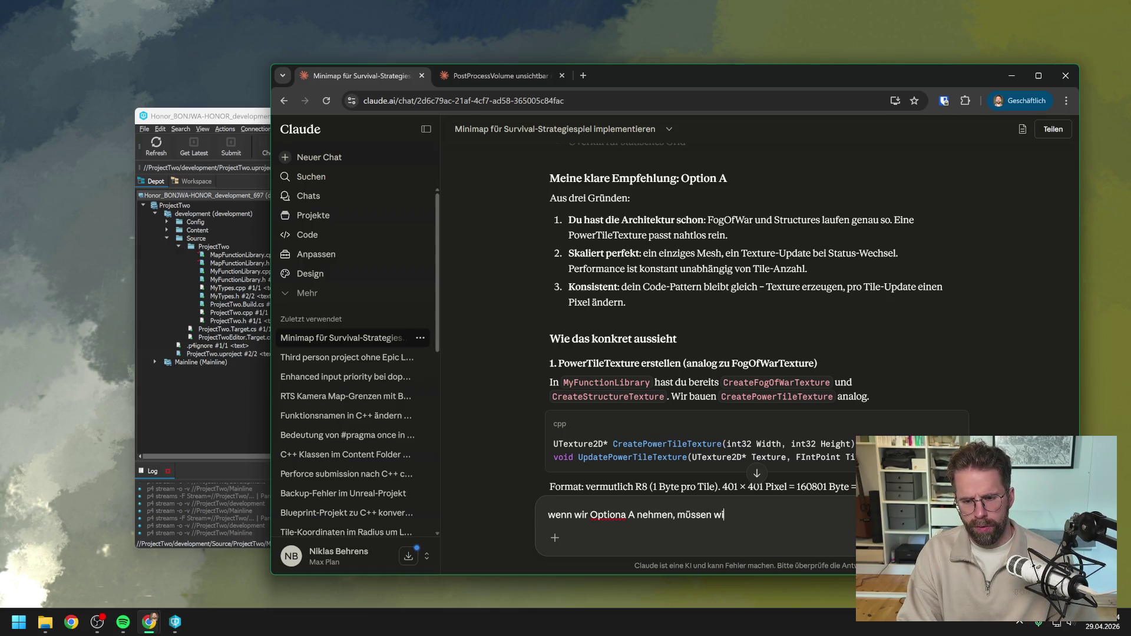
text(r ja trotz)
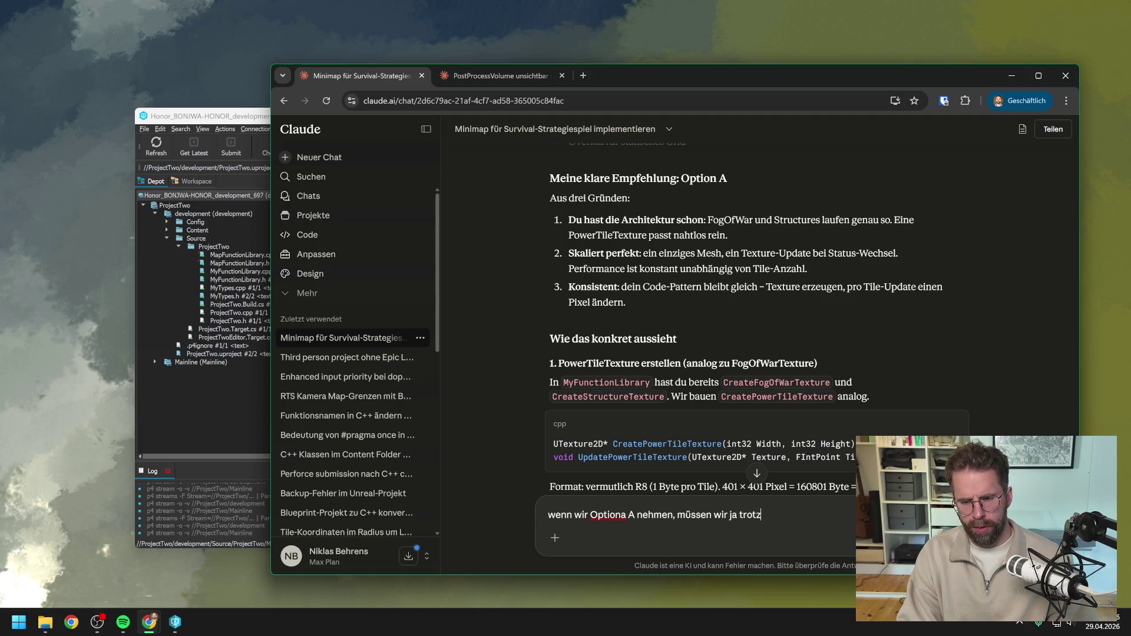
text(dem das gesamte)
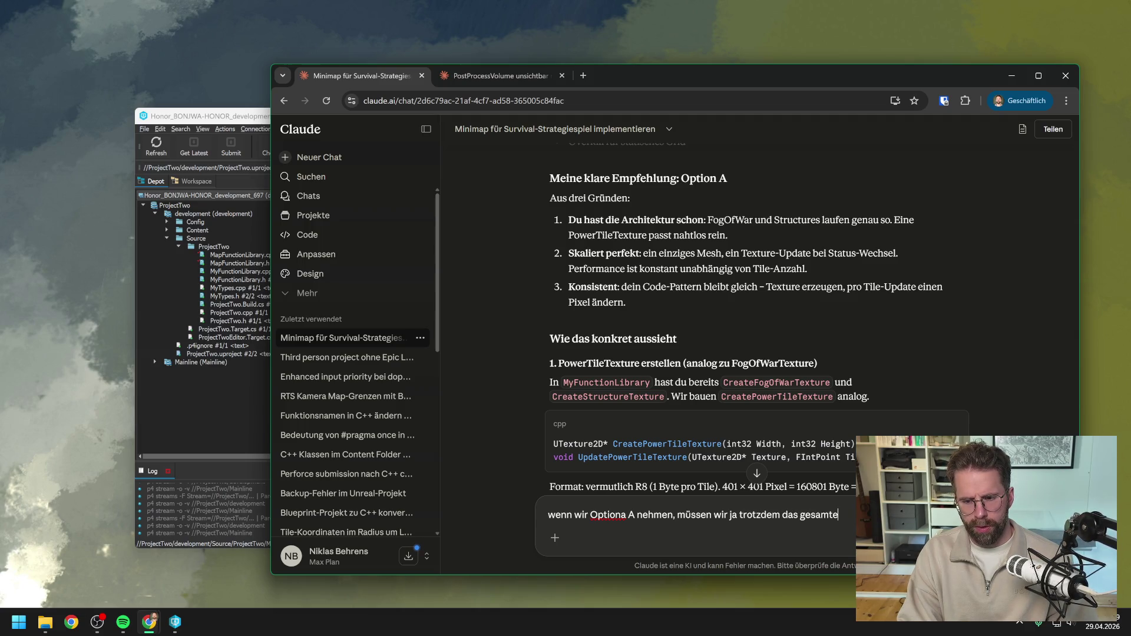
text( Grid)
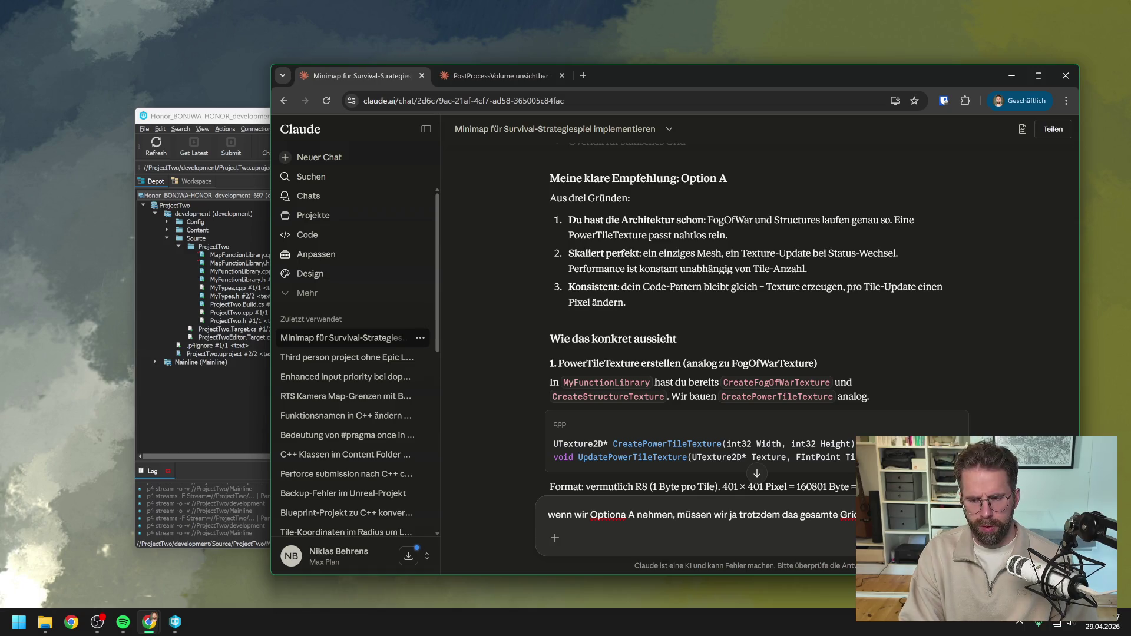
text(durchpushen)
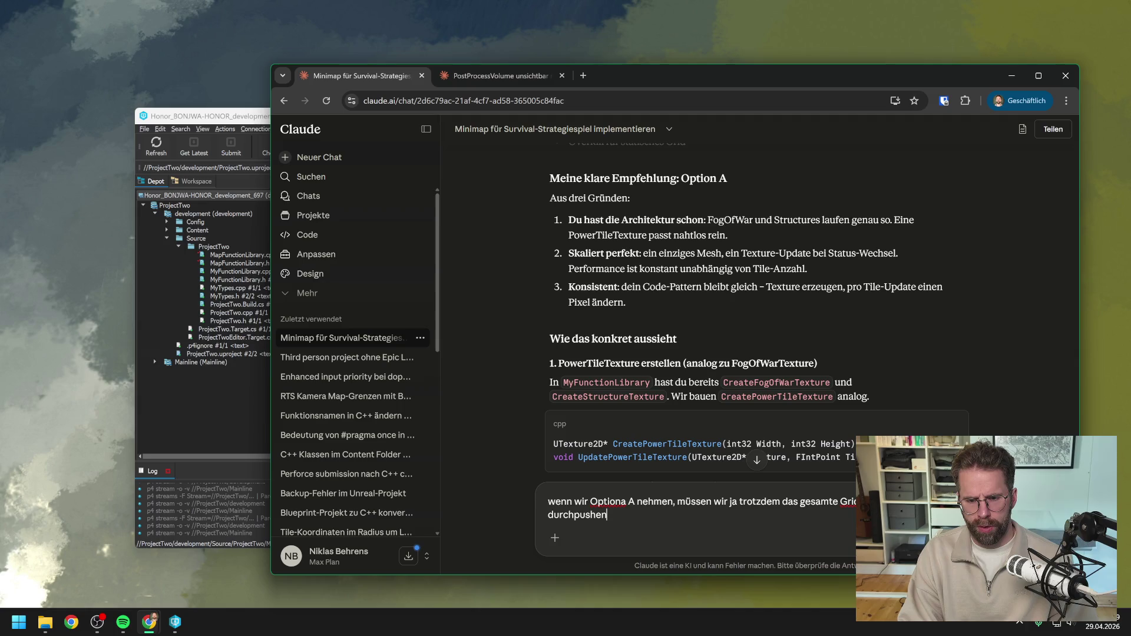
text(. Geht das übe)
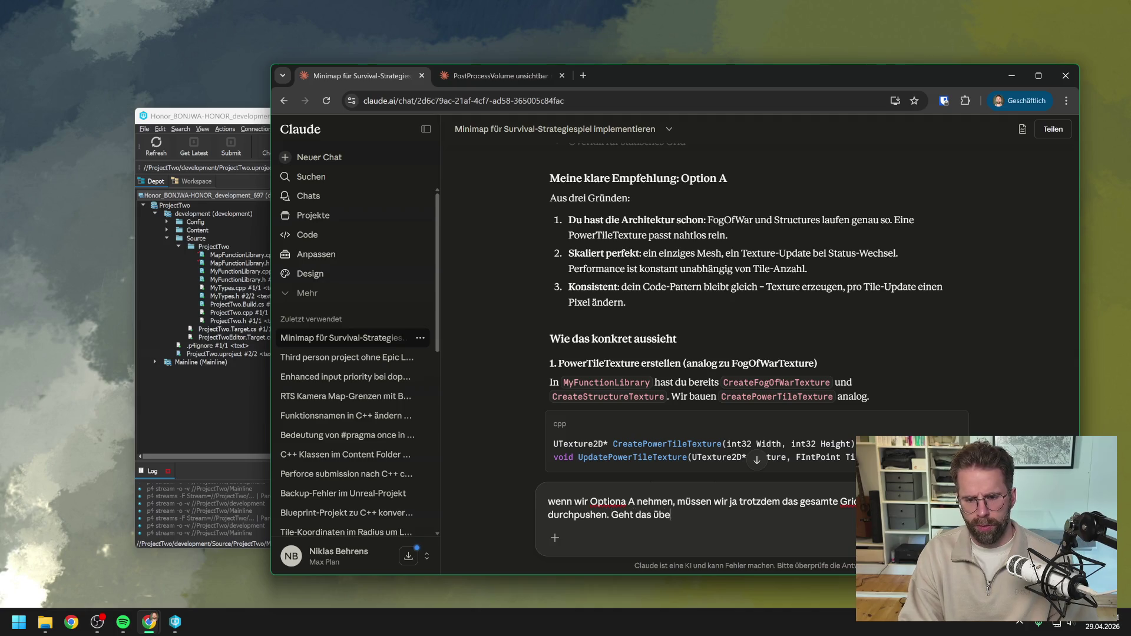
text(rhaupt?)
key(Return)
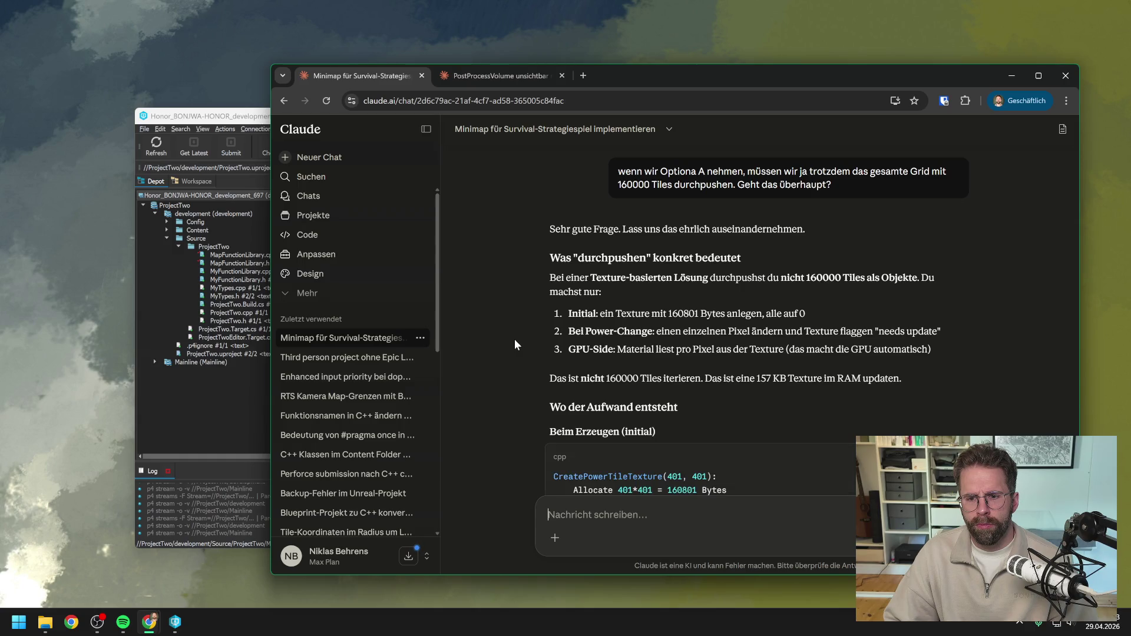
- Scroll through Claude's reply comparing the 157 KB texture against HISM's 10 MB GPU buffer
scroll(512, 337, down, 1)
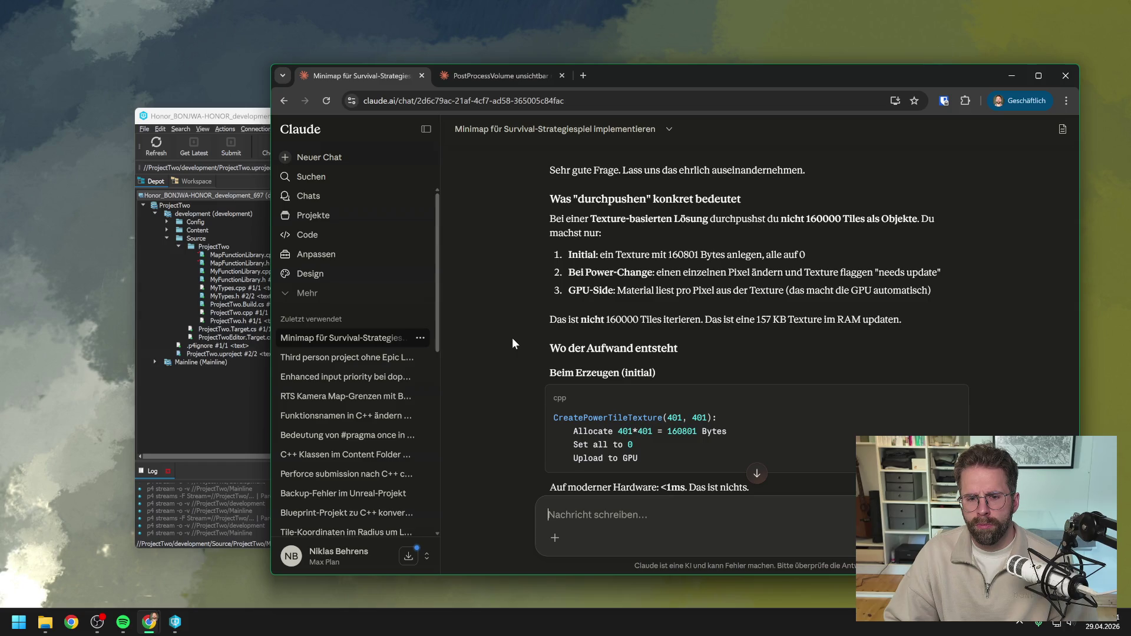
scroll(524, 318, down, 2)
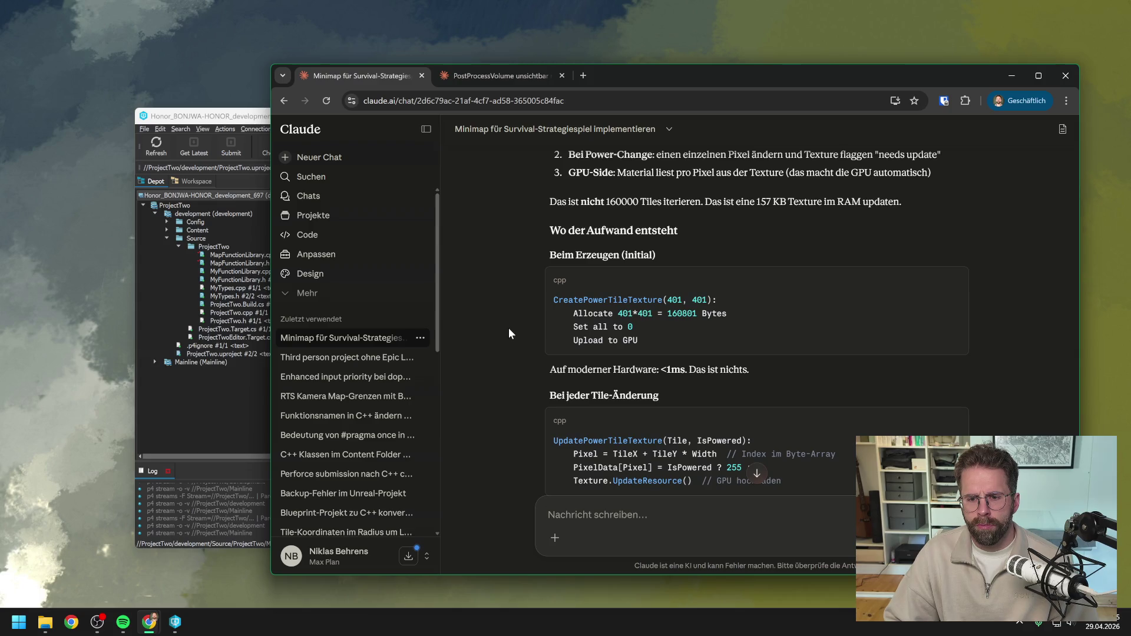
scroll(508, 334, down, 2)
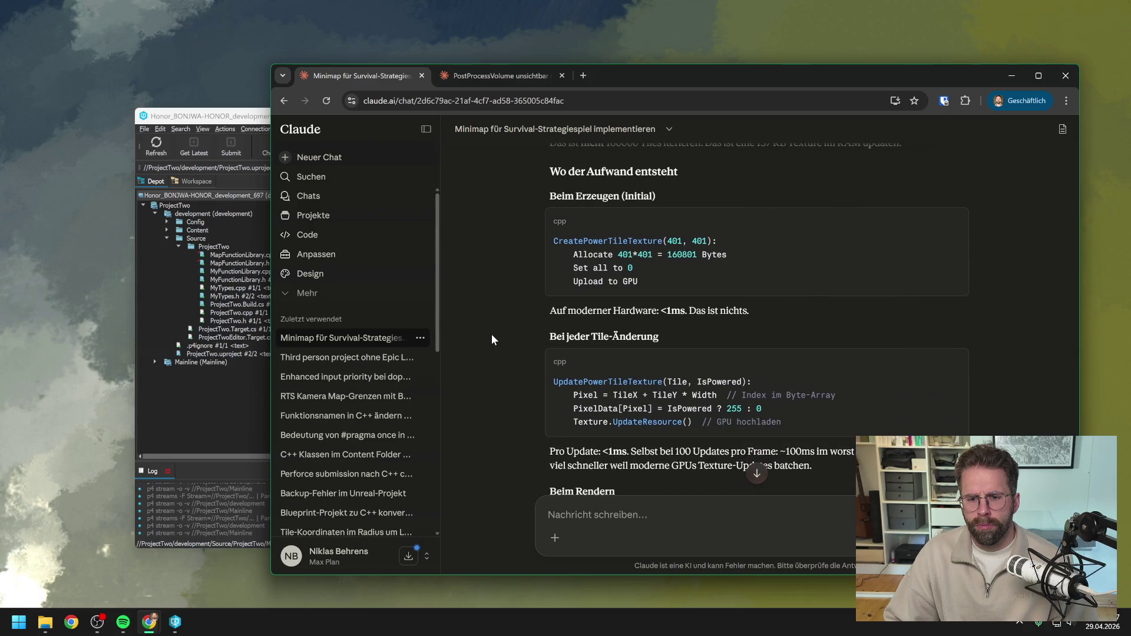
scroll(491, 336, down, 1)
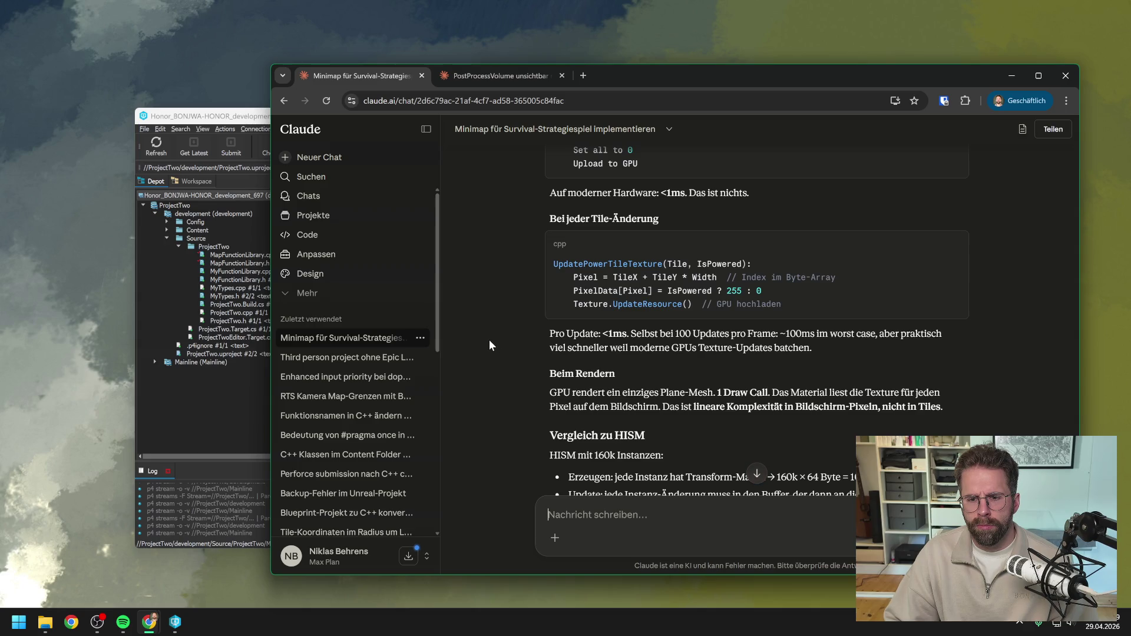
scroll(488, 345, down, 1)
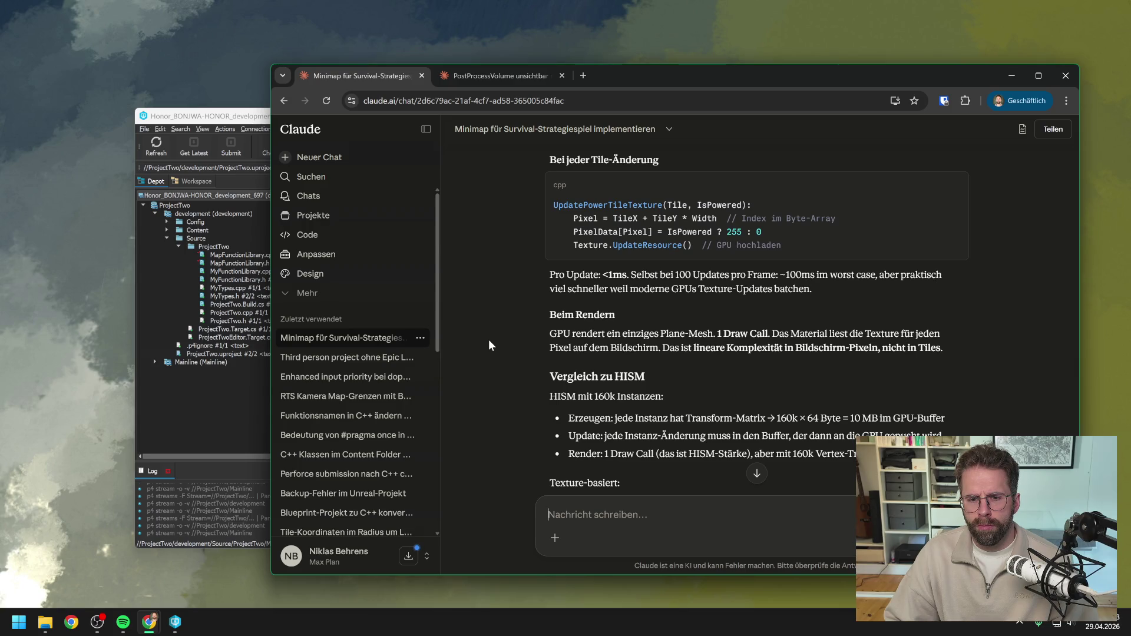
scroll(489, 340, down, 1)
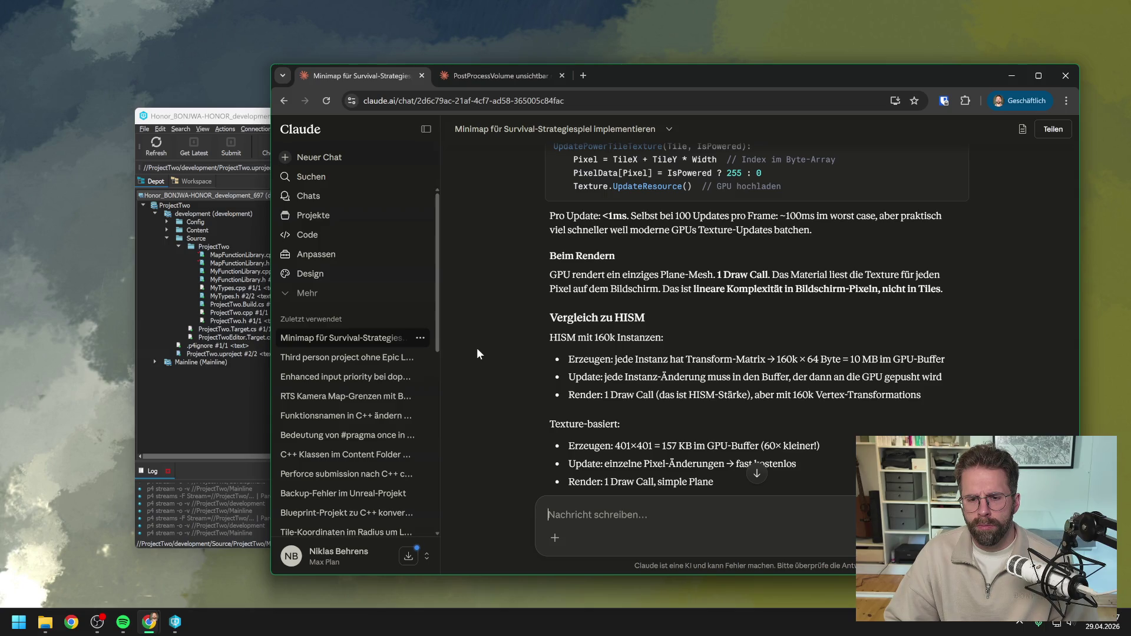
scroll(494, 348, down, 1)
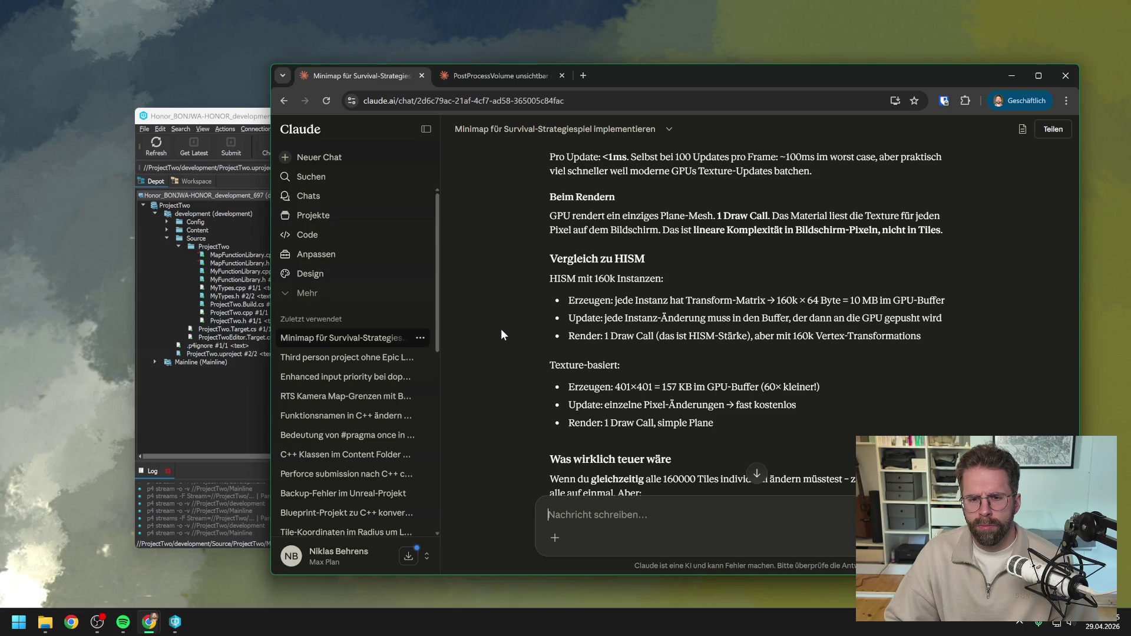
scroll(500, 328, down, 1)
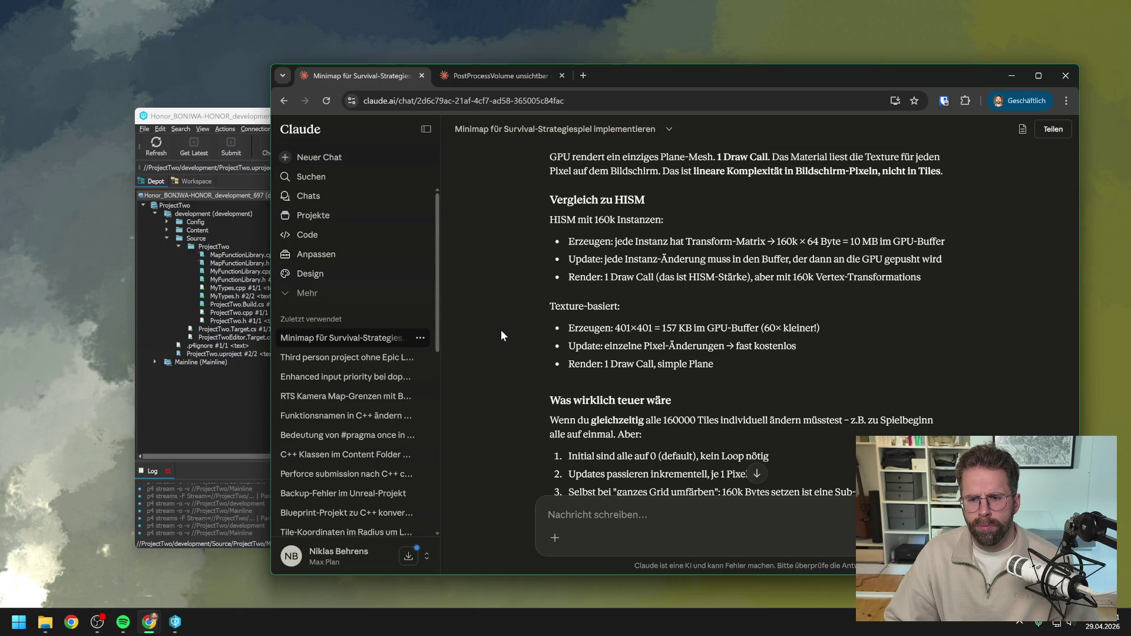
scroll(501, 335, down, 2)
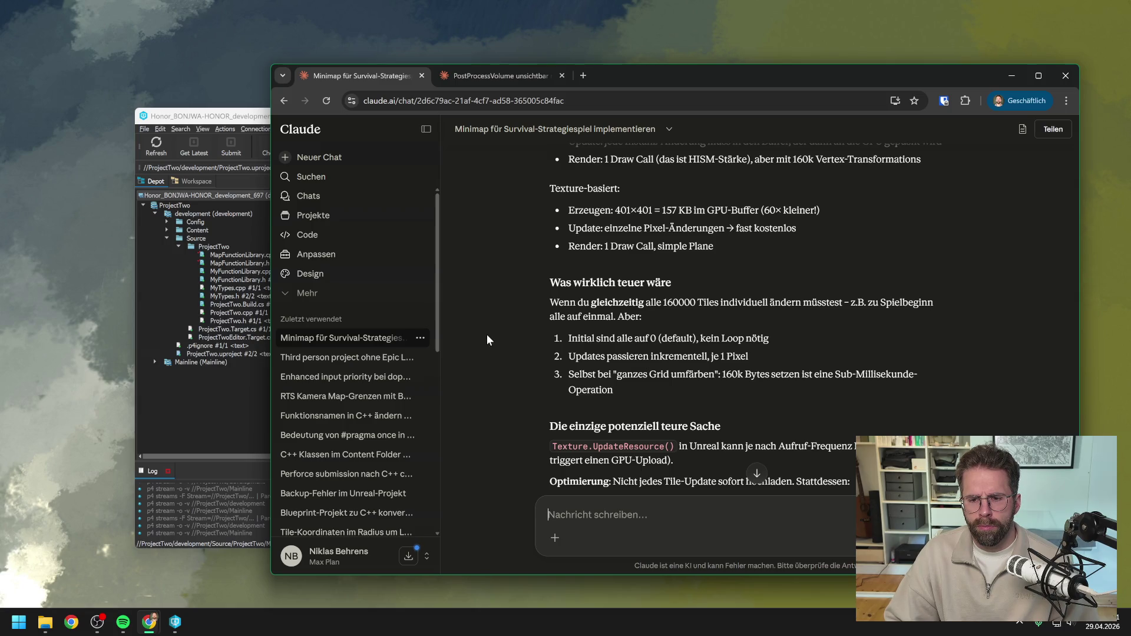
scroll(486, 334, down, 2)
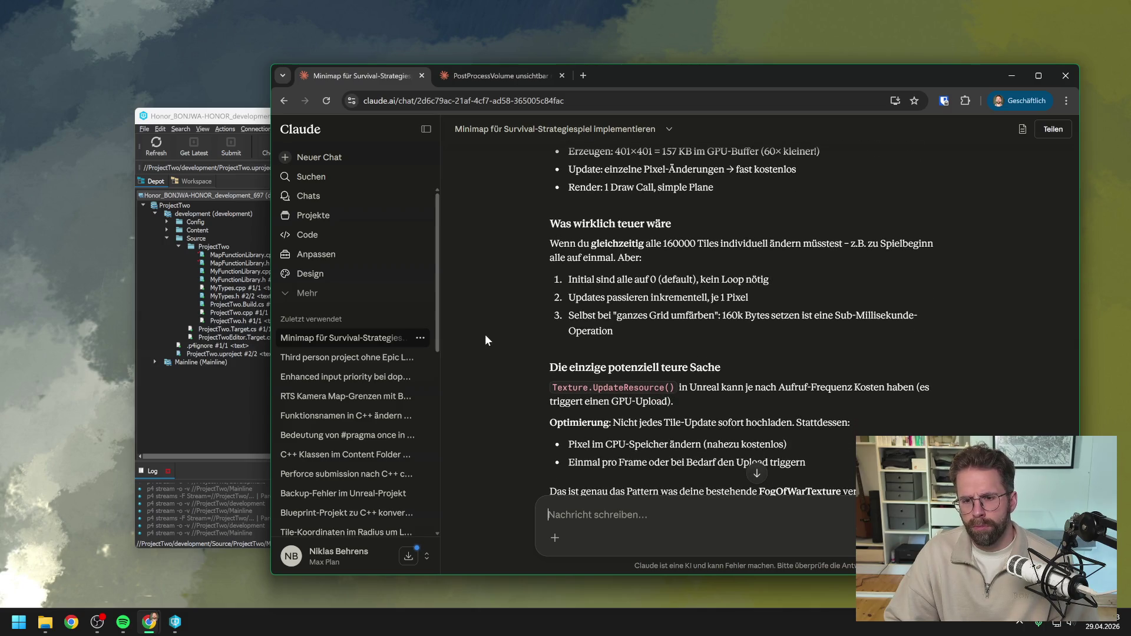
scroll(478, 338, down, 2)
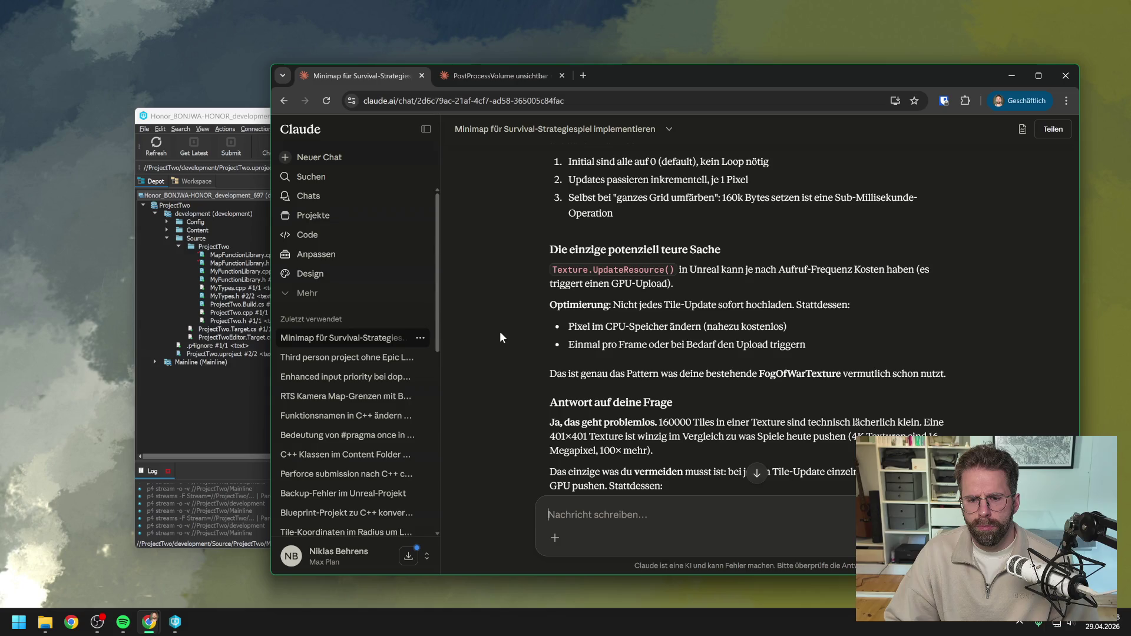
scroll(499, 337, down, 1)
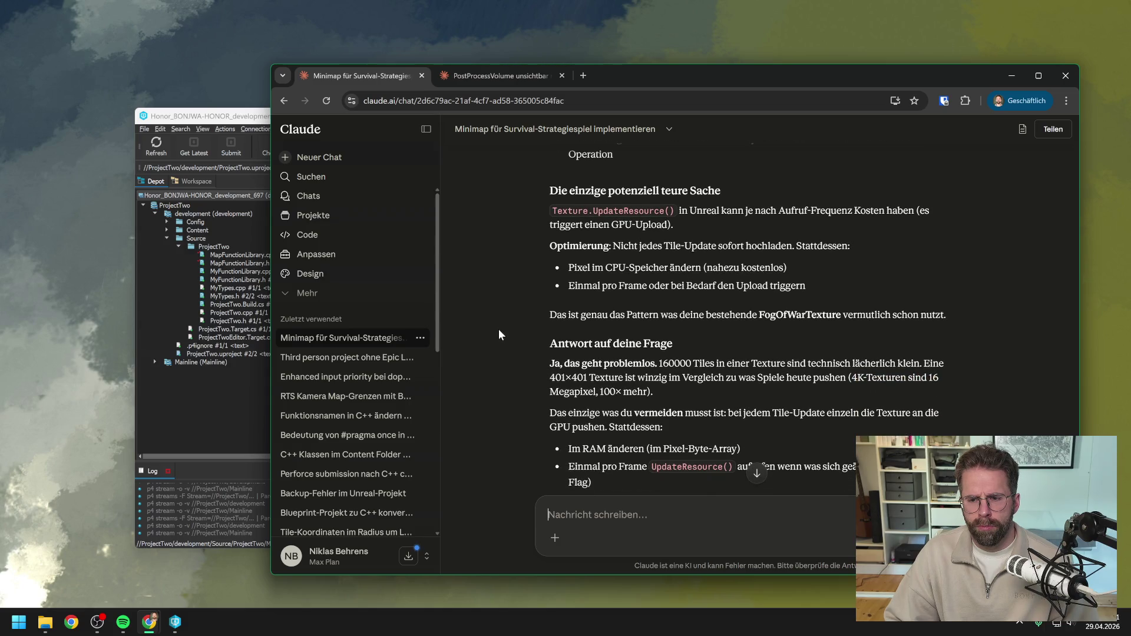
scroll(499, 335, down, 3)
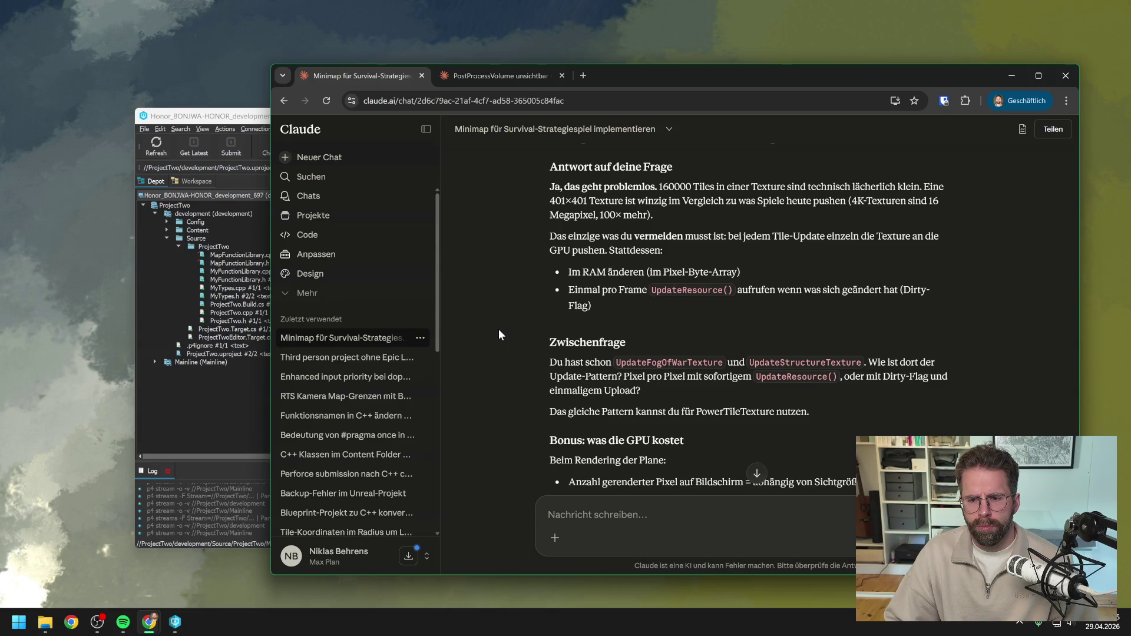
scroll(499, 334, down, 2)
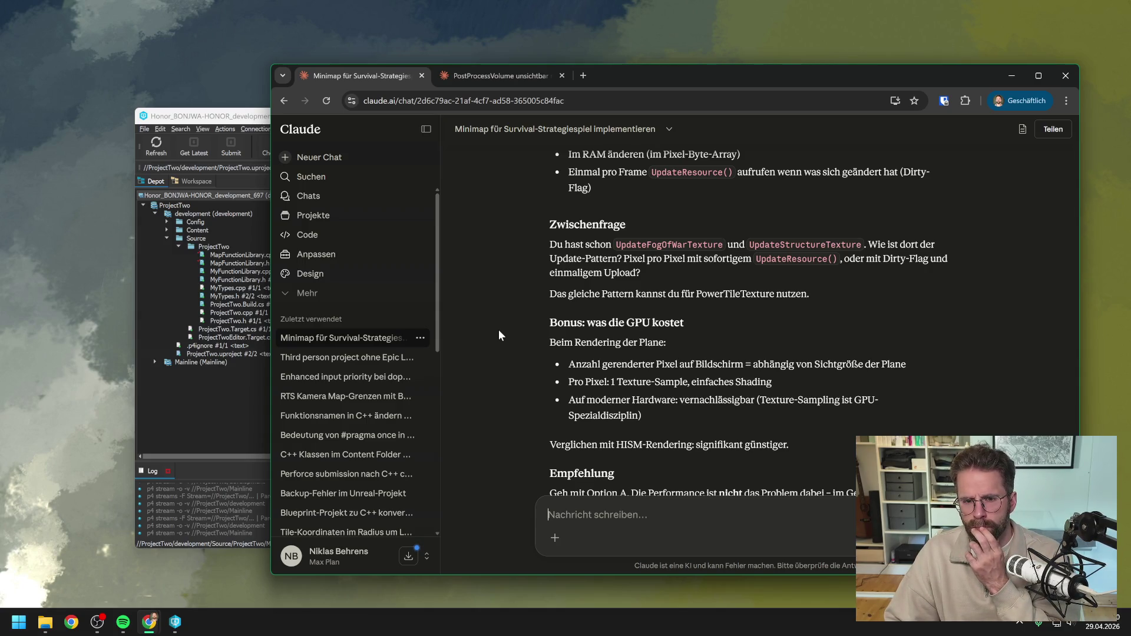
scroll(498, 329, down, 2)
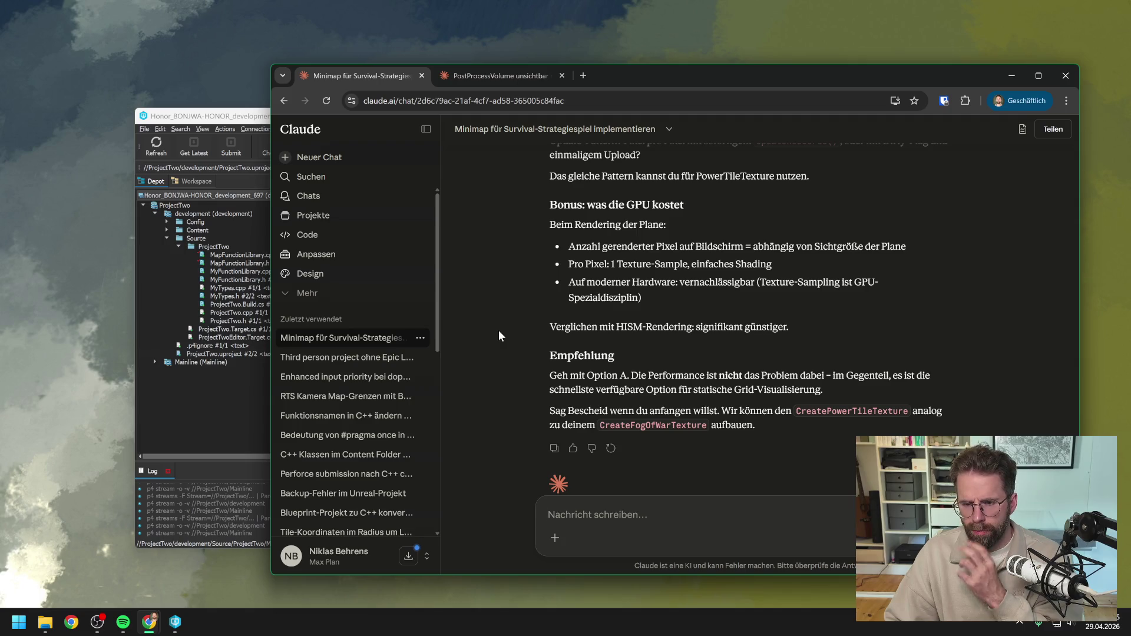
scroll(498, 336, down, 1)
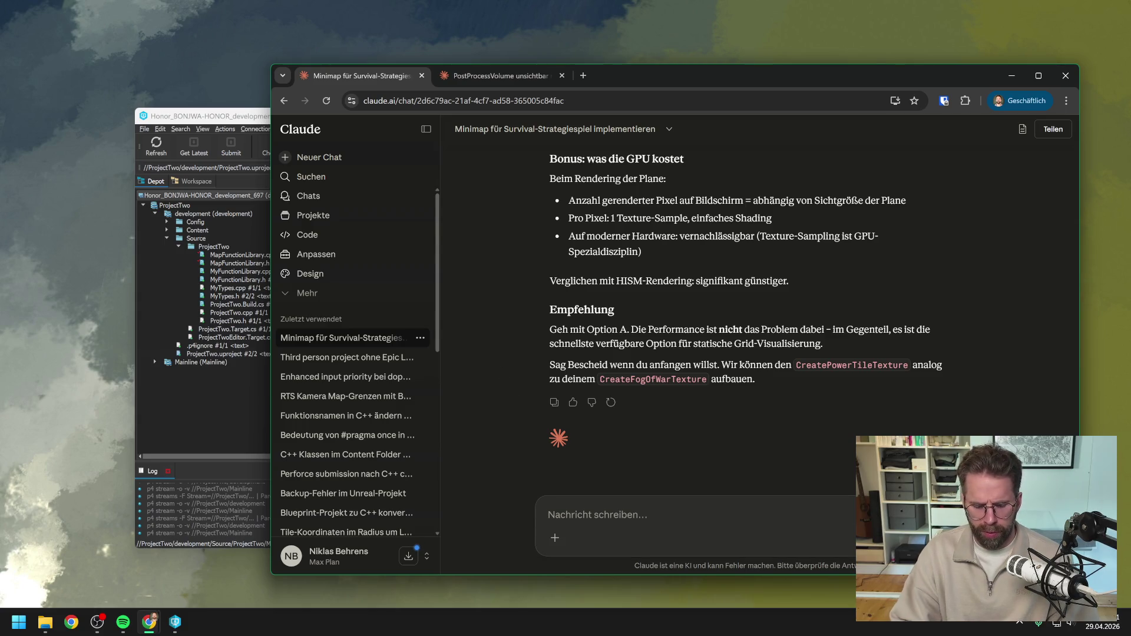
text(Ok d)
text(ann pro)
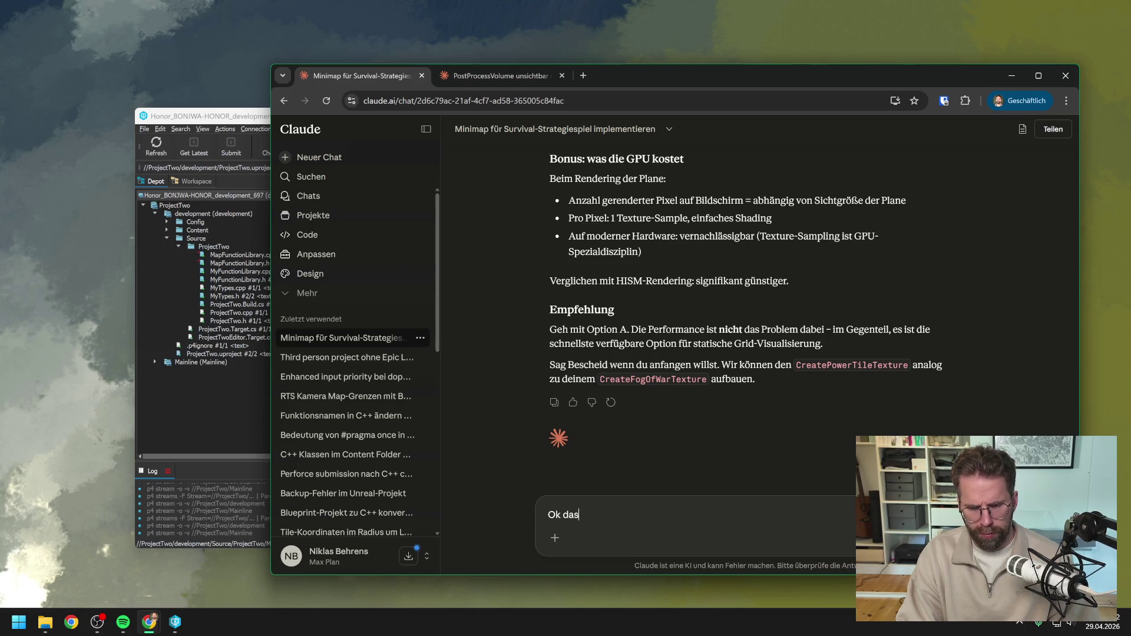
text(bieren wir dad)
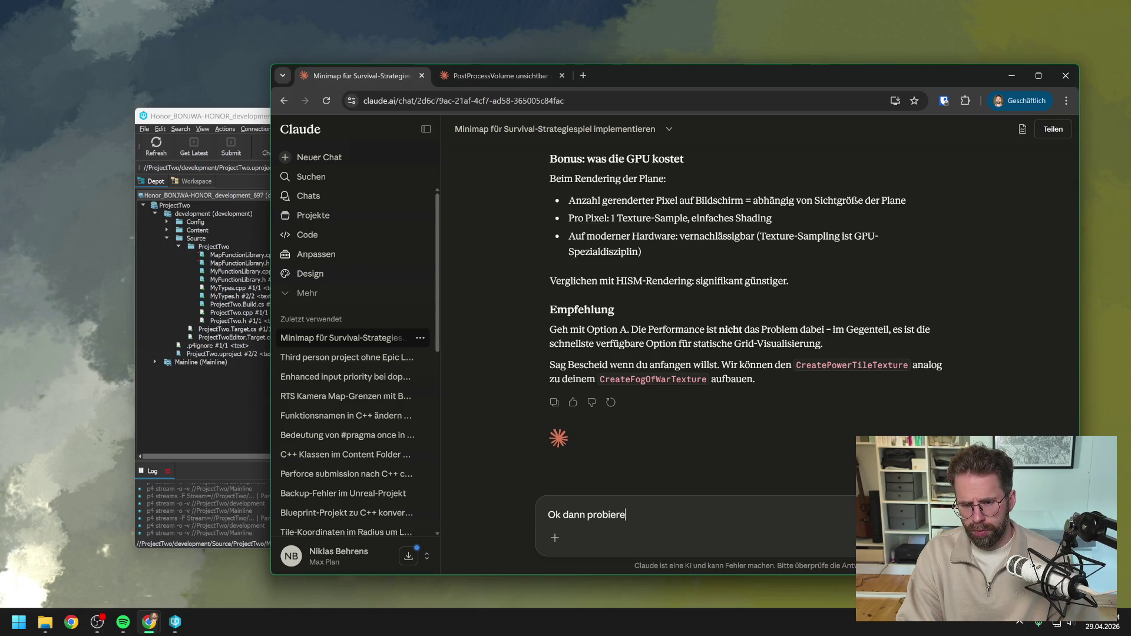
- Fix typos and finish the line about using it first for power, later for debugging
key(BackSpace)
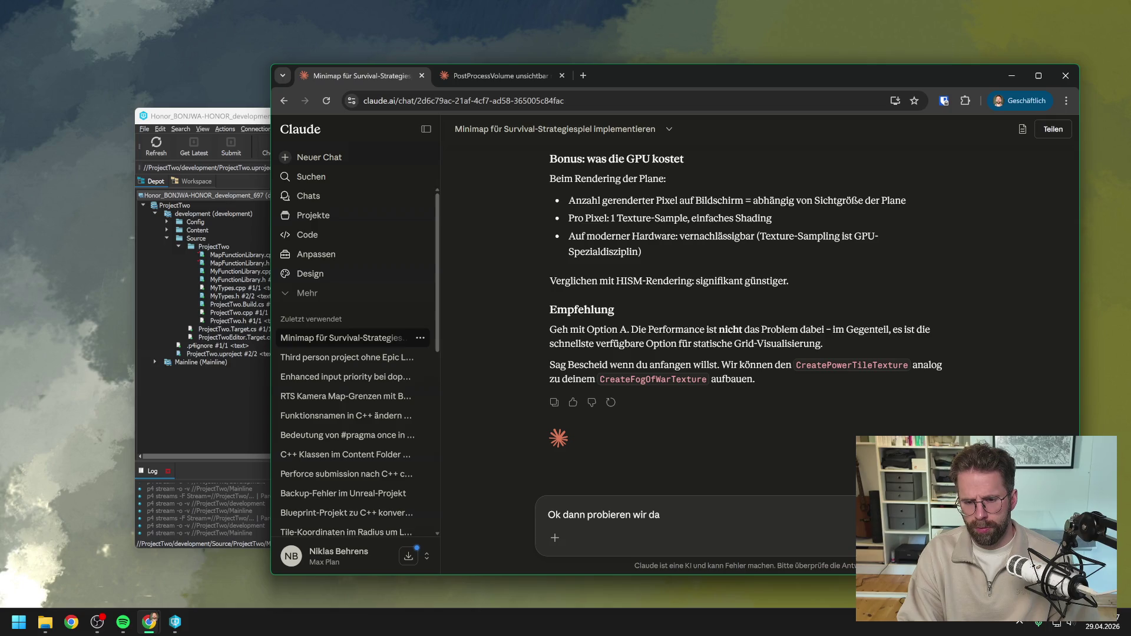
text(s doch Mal.)
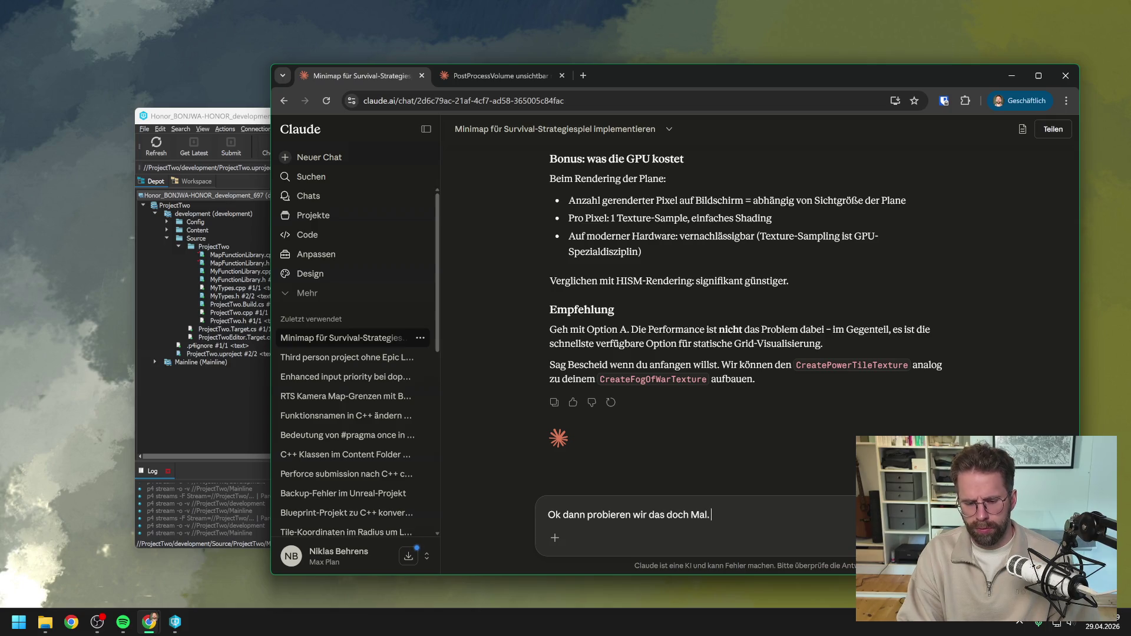
text( Wir möchte nun zuu)
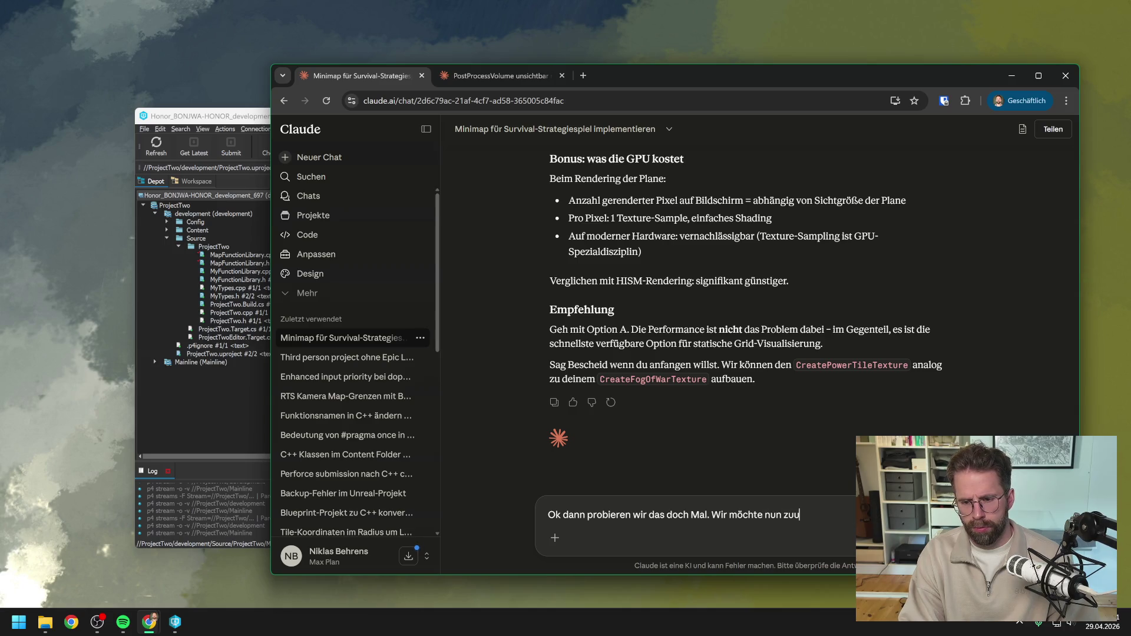
key(BackSpace)
text(n)
key(BackSpace)
text(unächst das)
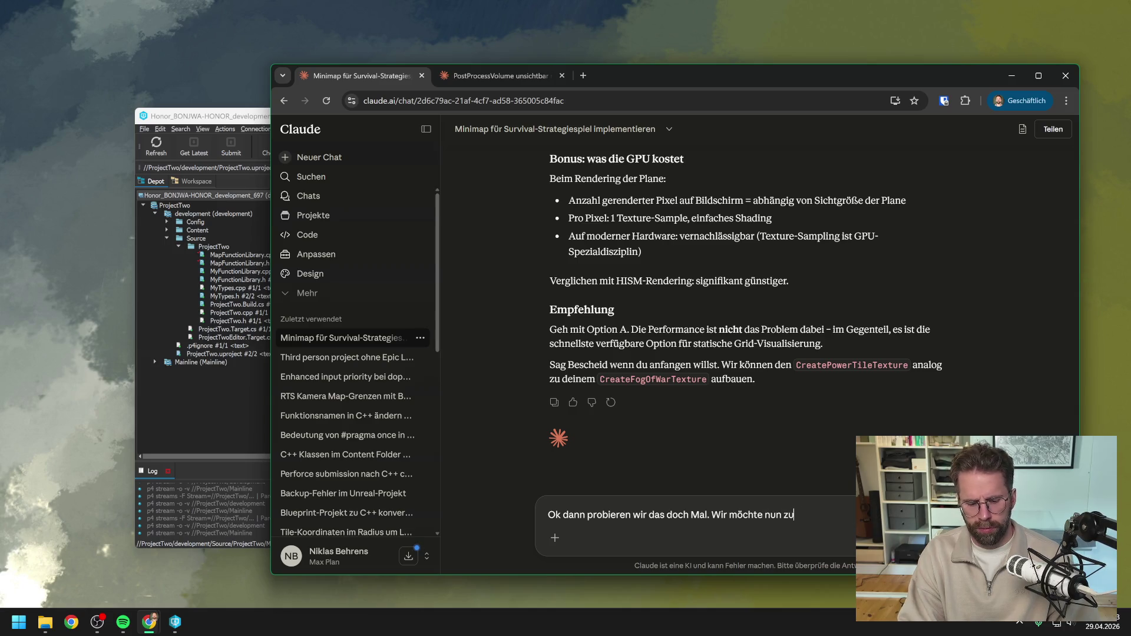
text( Po )
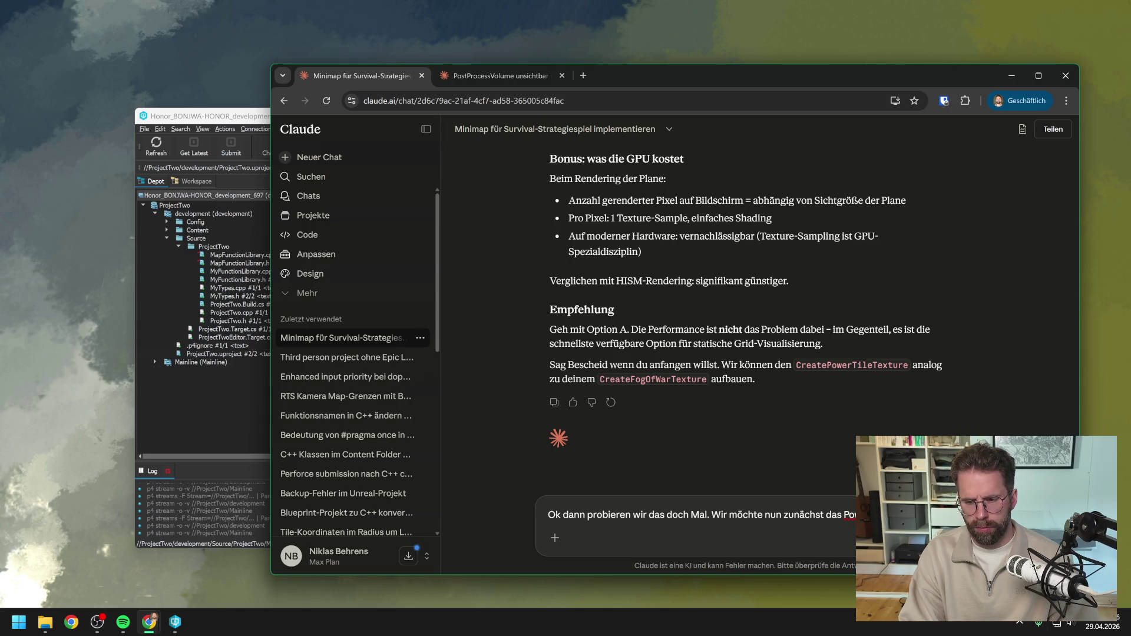
text(spät)
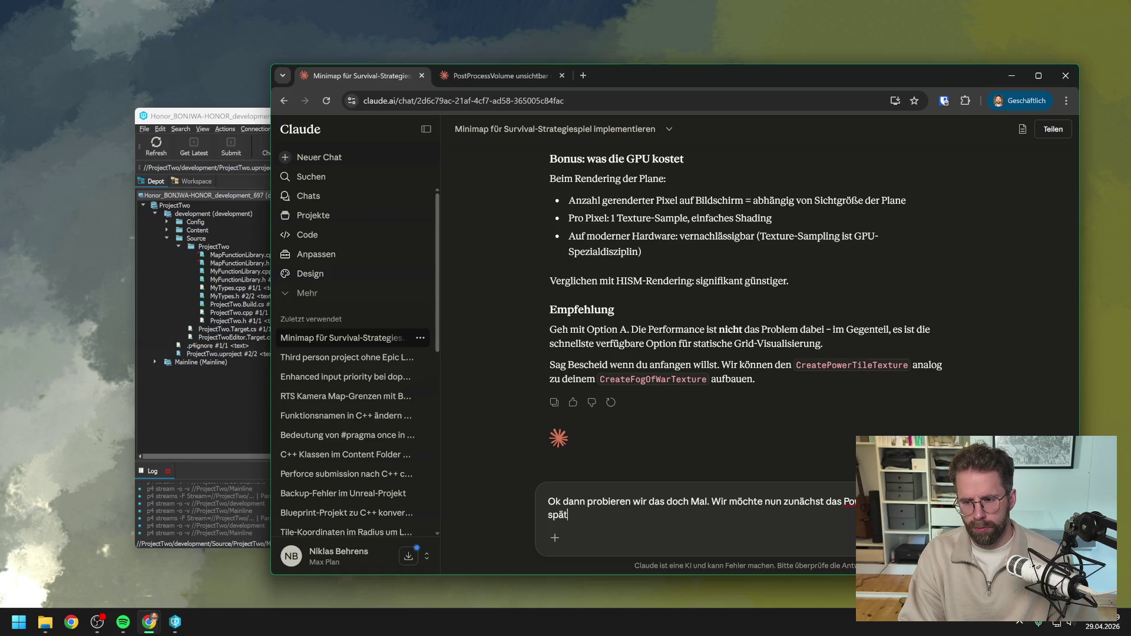
text(er zum debu)
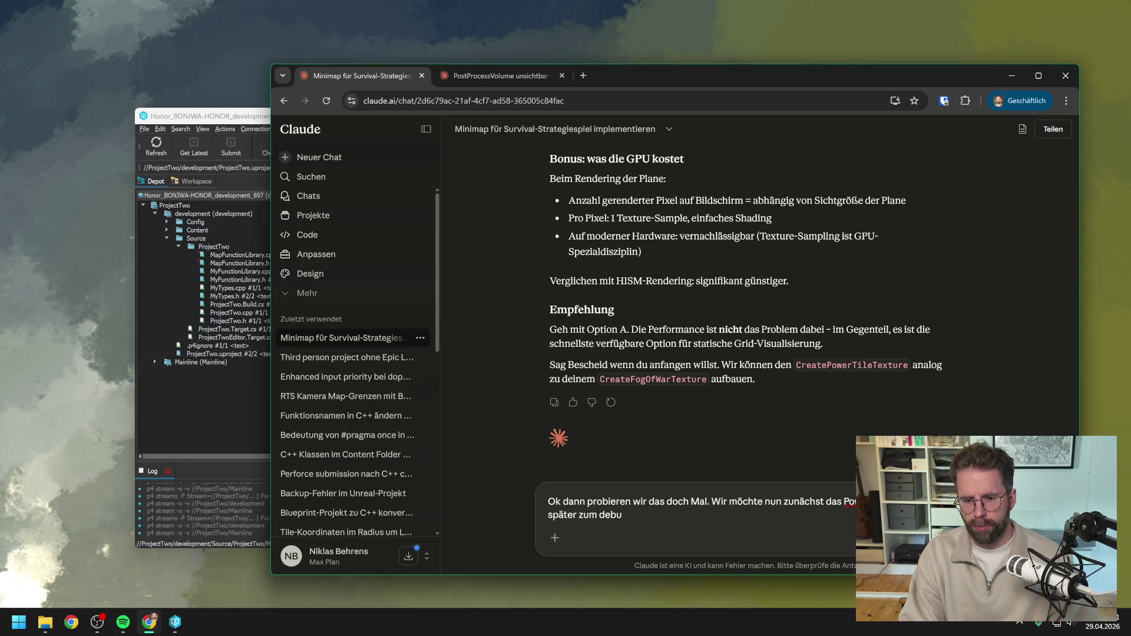
text(ggen benutzen.)
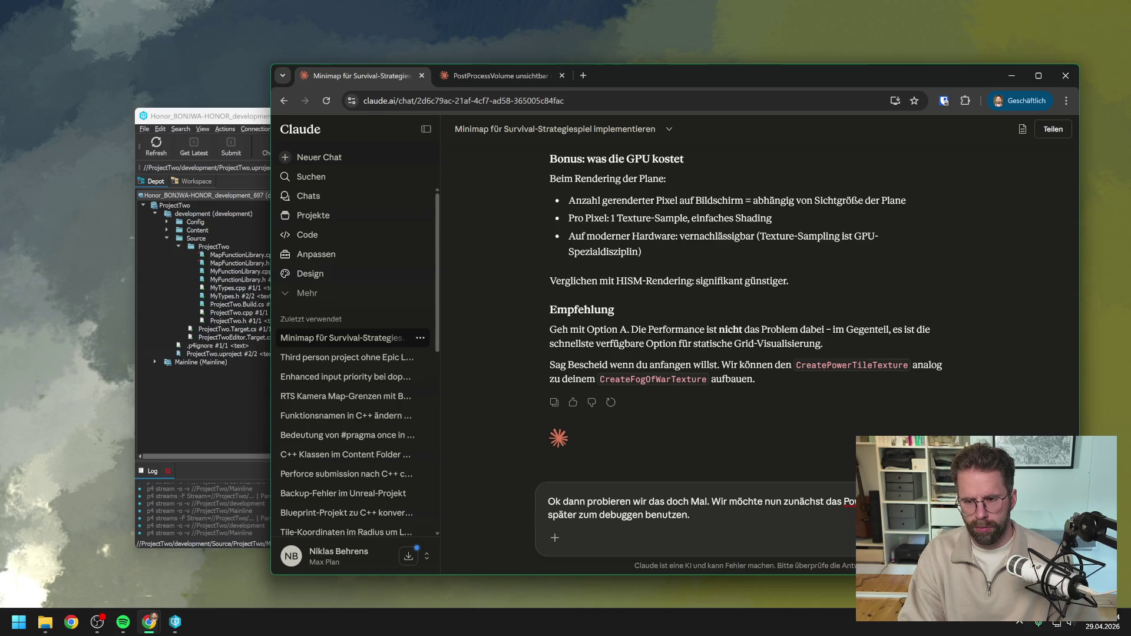
key(shift+Return)
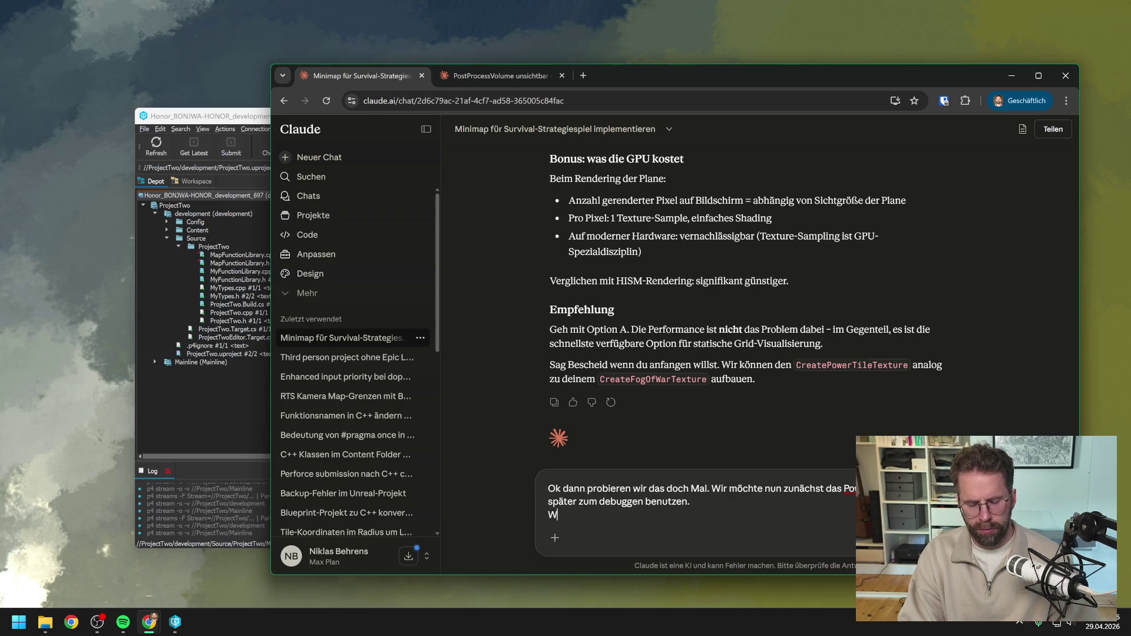
- Add that a rounded square with minimal spacing is drawn on tiles that have power
text(Wir malen)
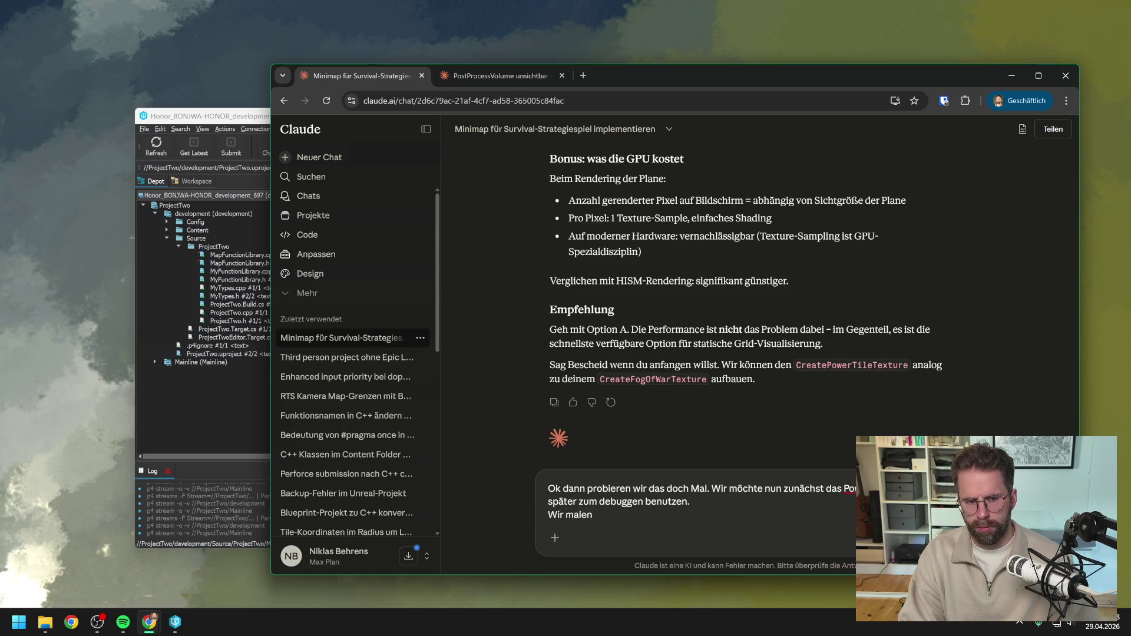
text( also)
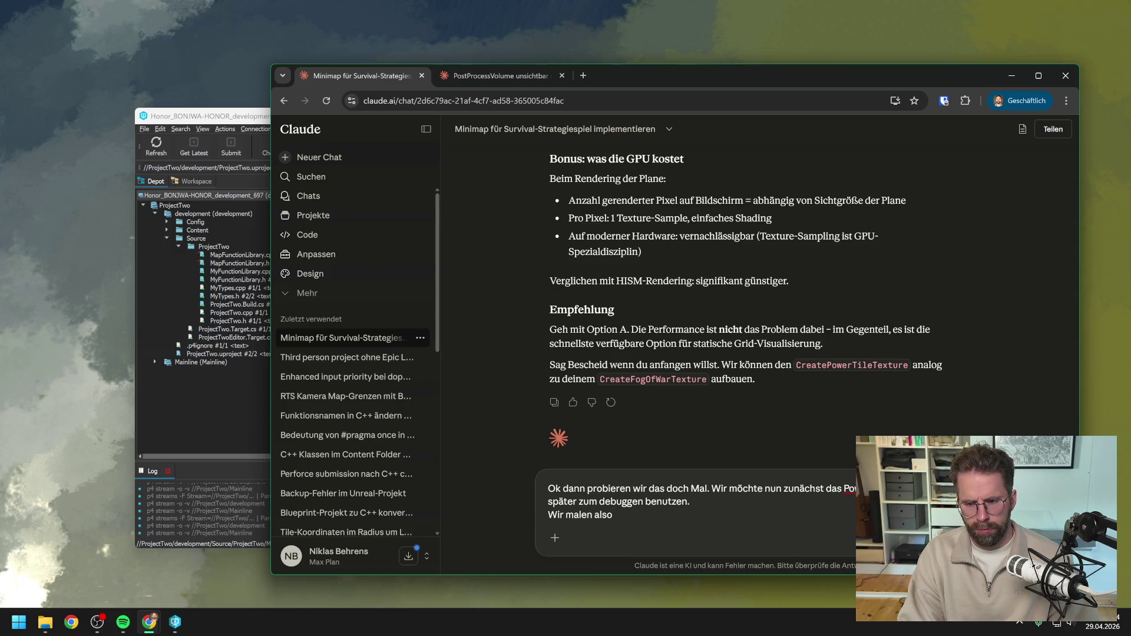
text( ein)
text( abgerundetes)
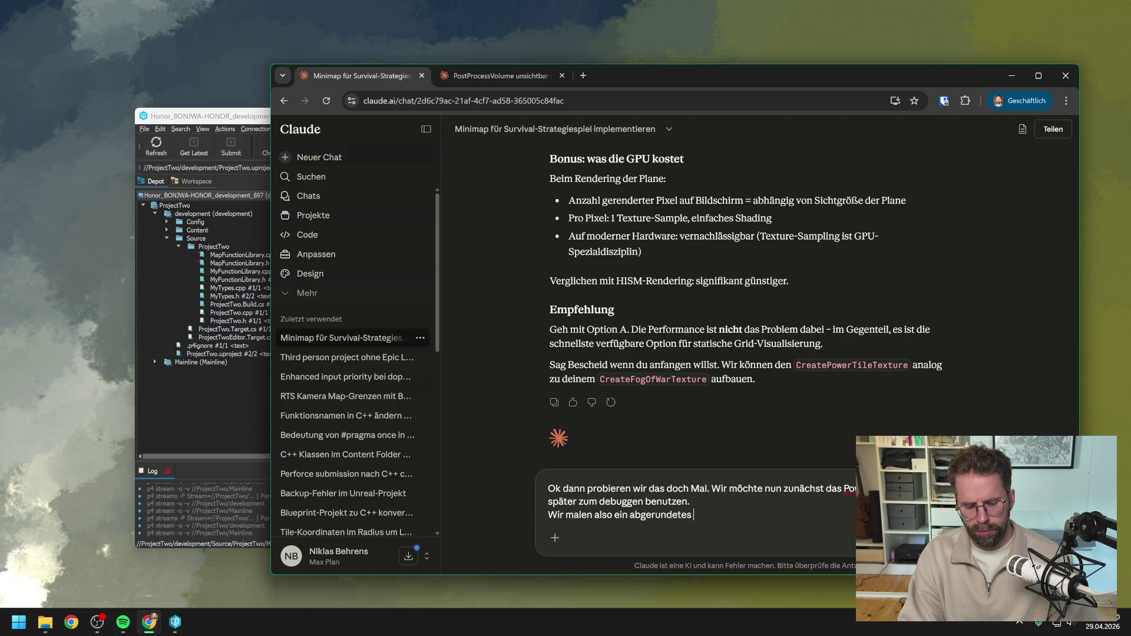
text( Quadrat)
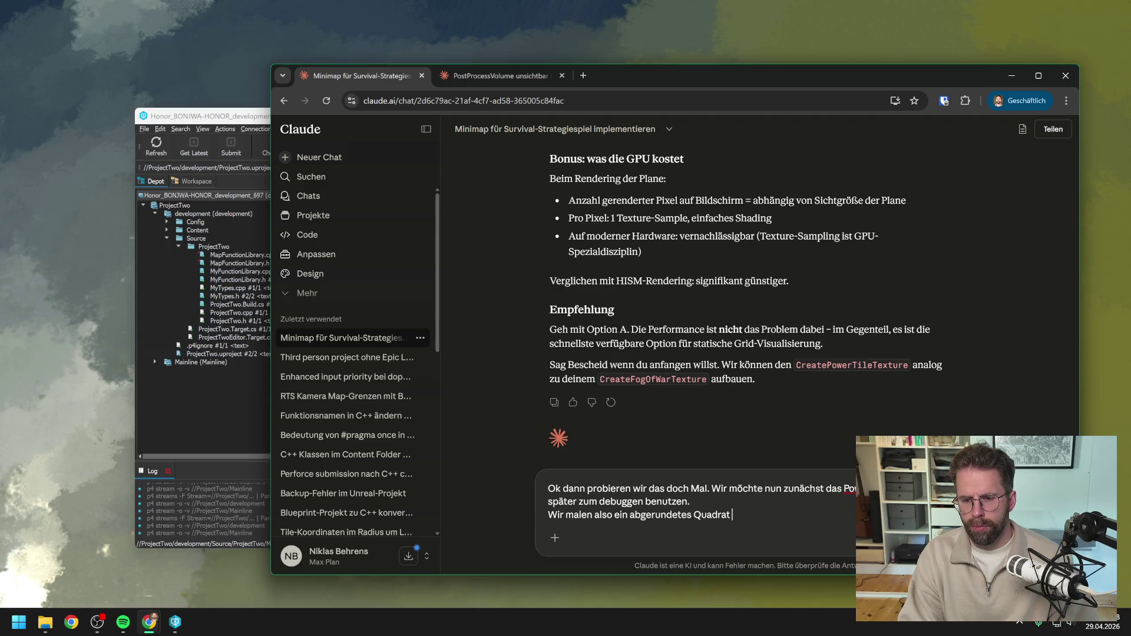
text( ())
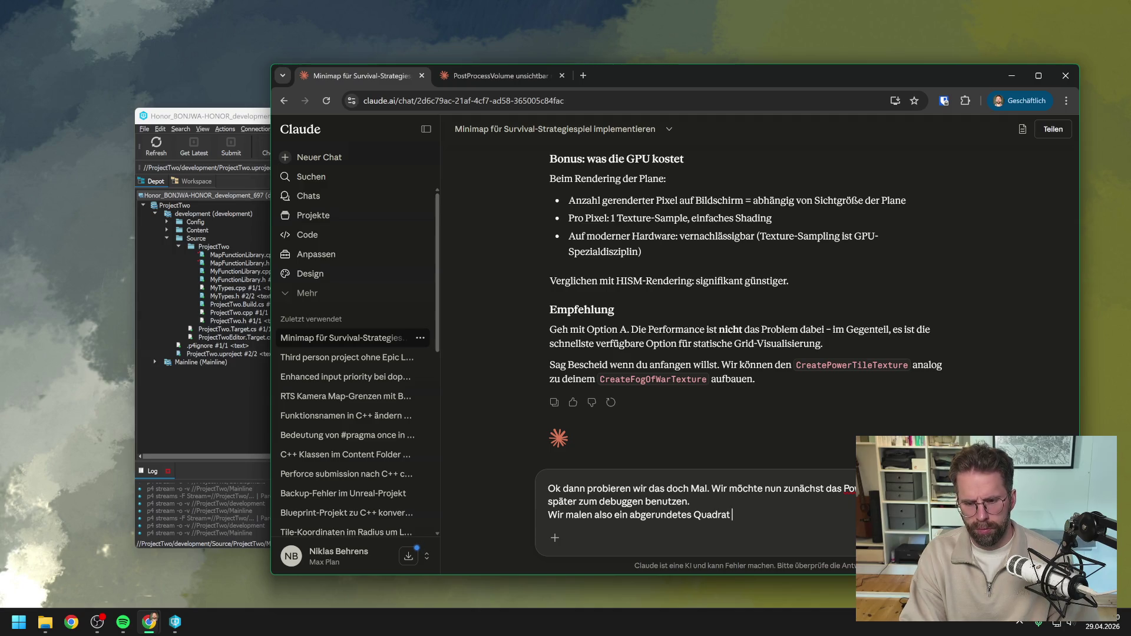
key(Left)
text(und minimalen)
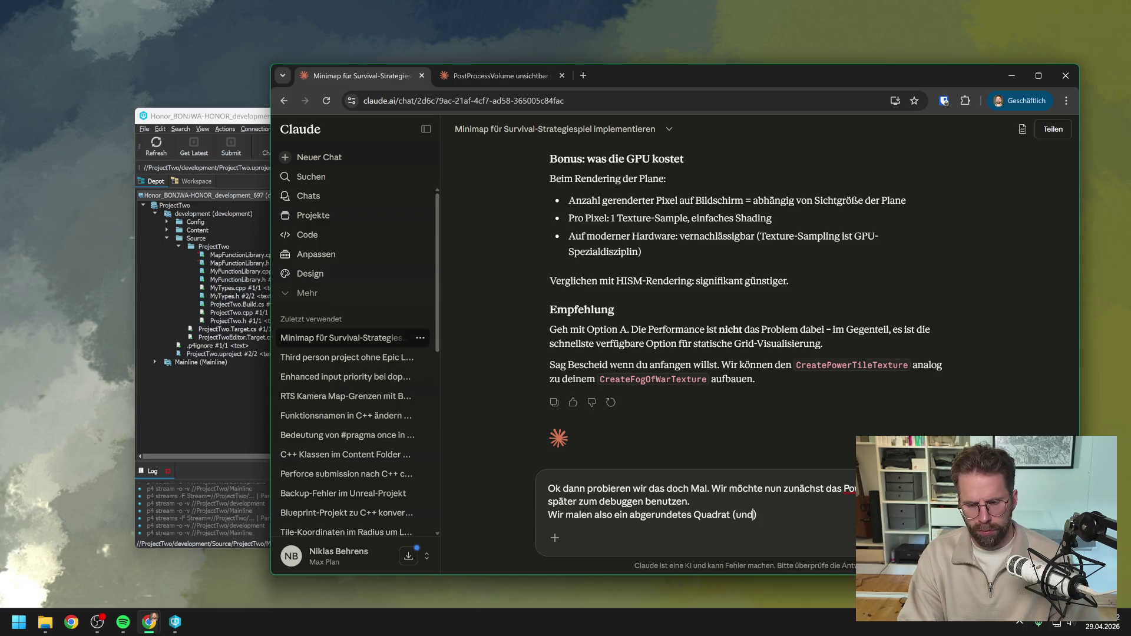
text( Abstand zwi)
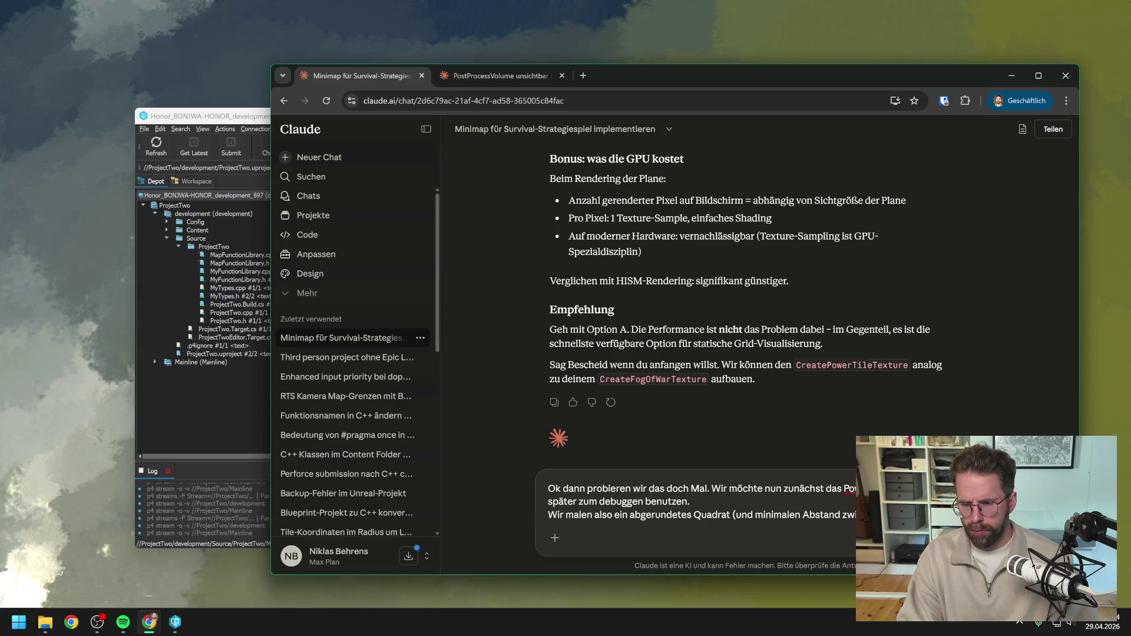
text(Tiles,m)
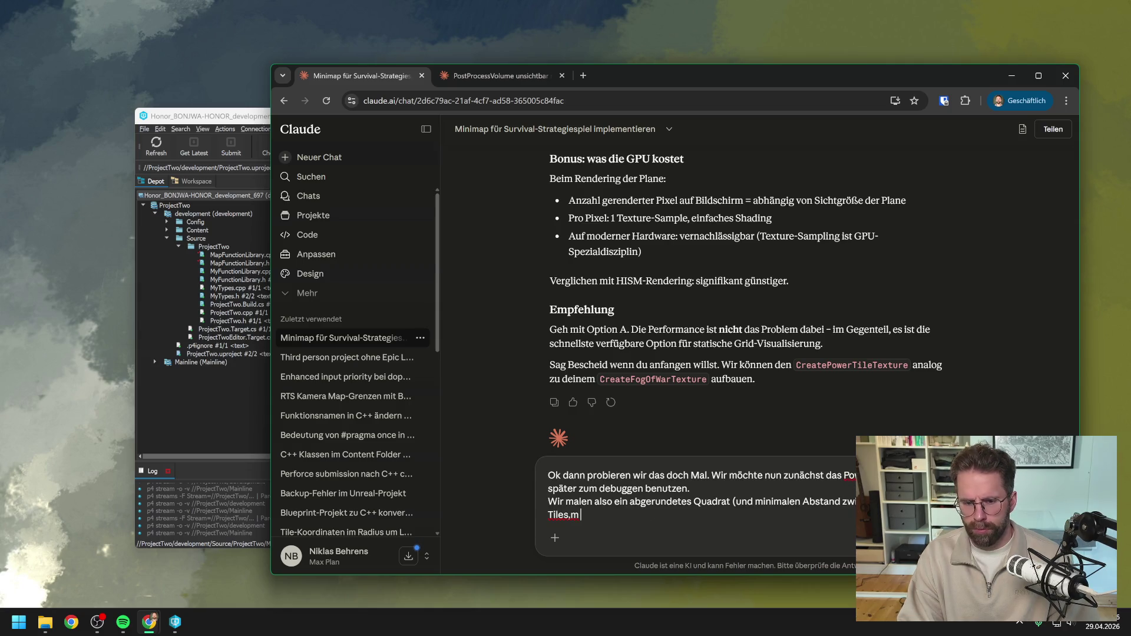
key(BackSpace)
text( die über)
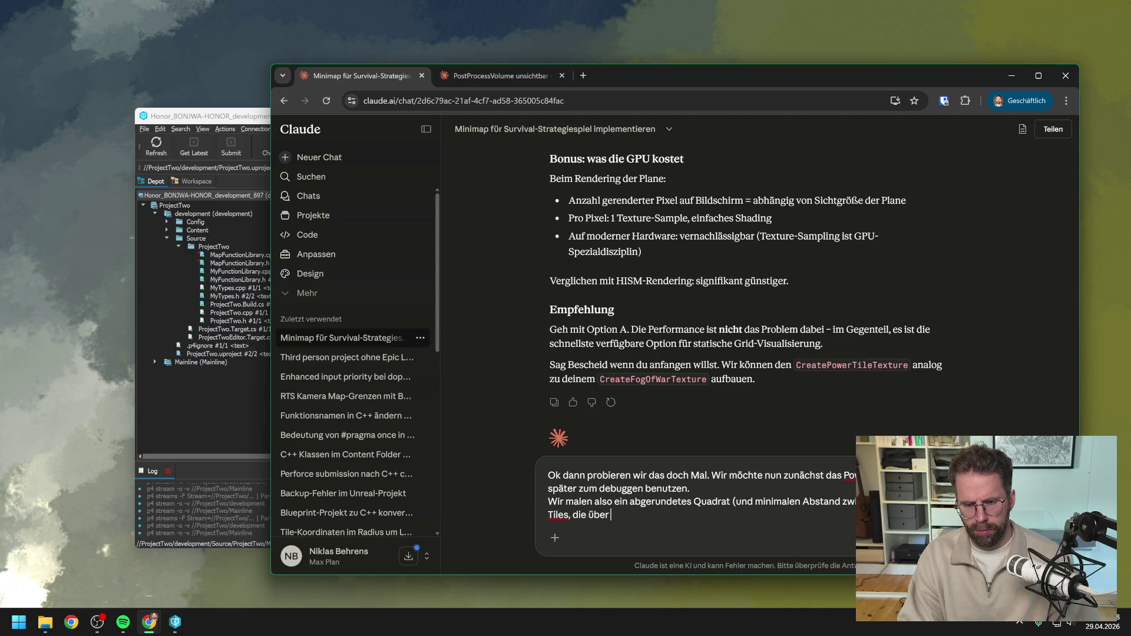
text( Power )
text(verfügen.)
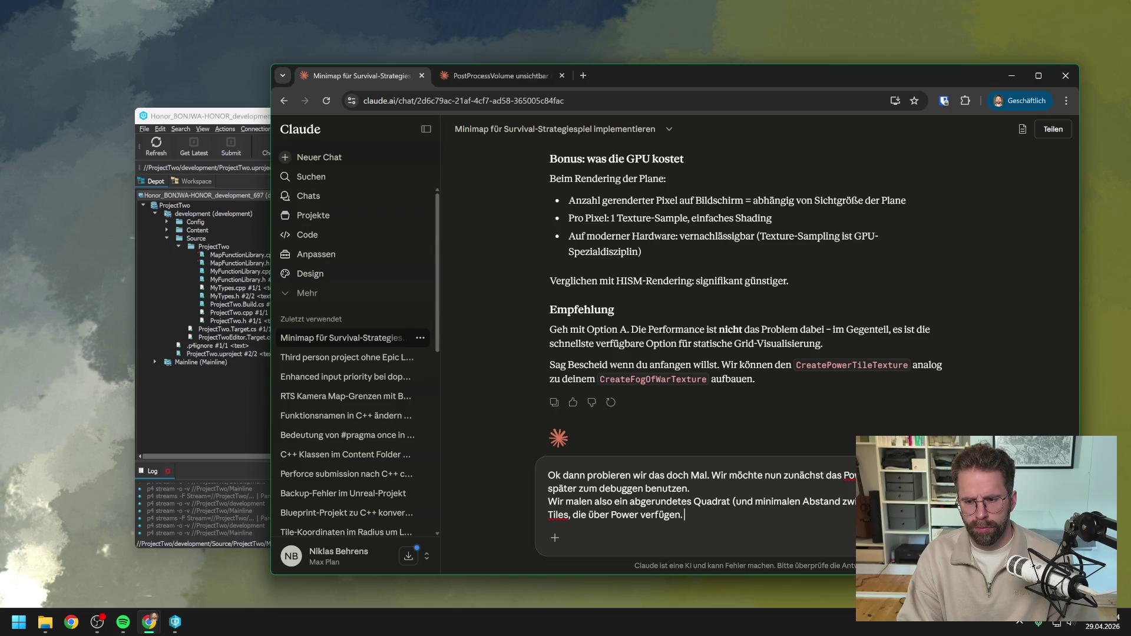
key(shift+Return)
- Add the heading 'Es gibt dabei folgende Zustände:' and the line 'Power ist da (grün) -> Powered'
text(Es gibt dabei )
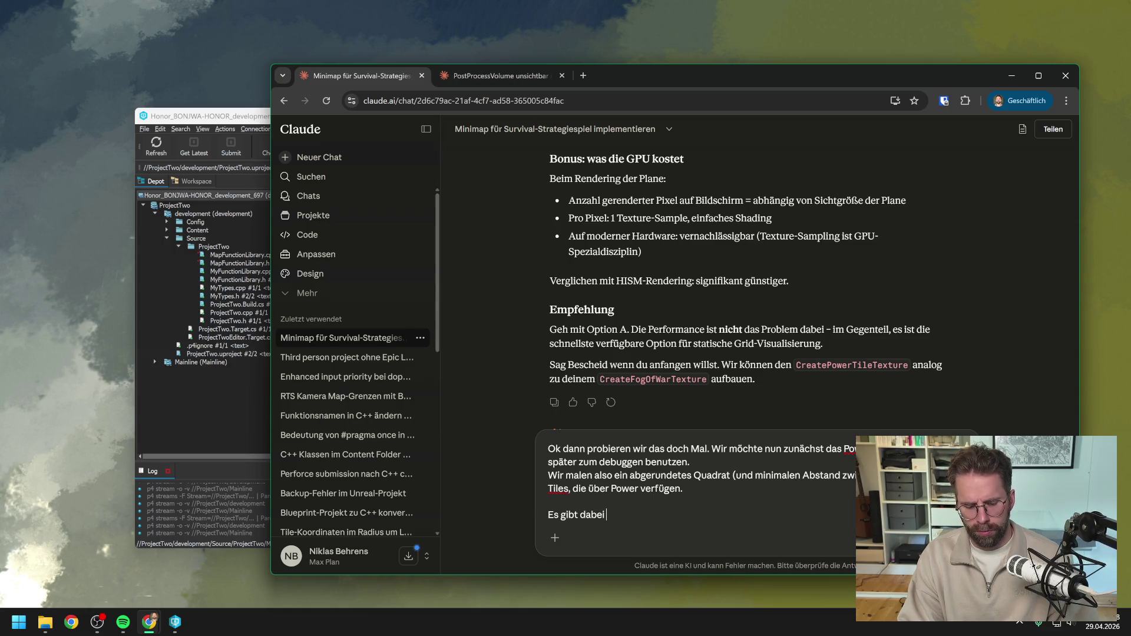
text(folgende Z)
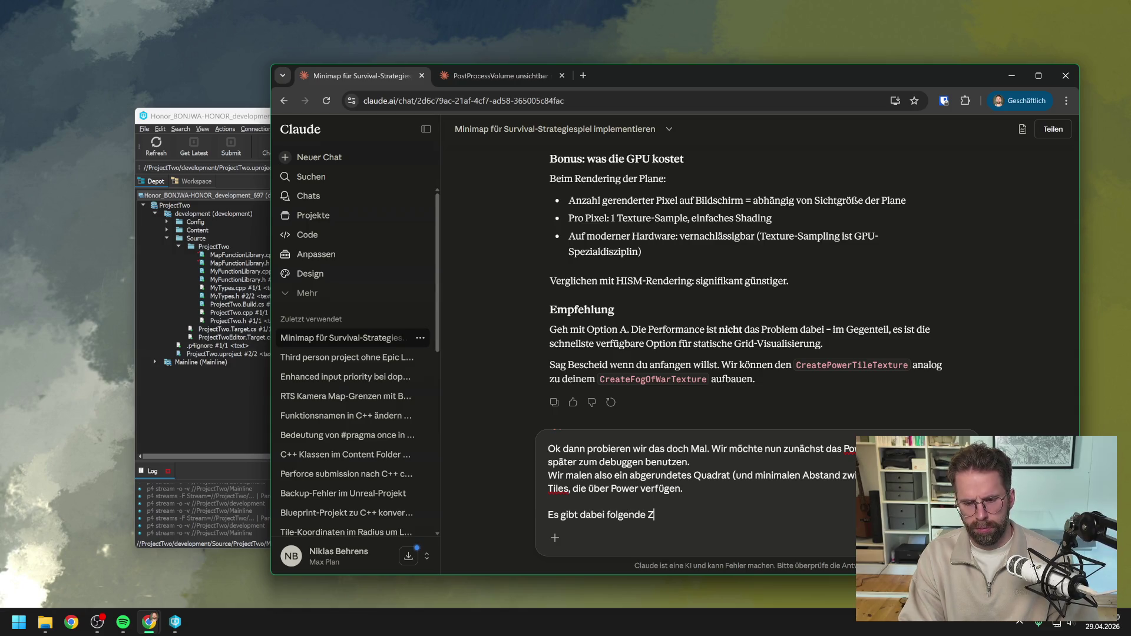
text(ustände:)
key(shift+Return)
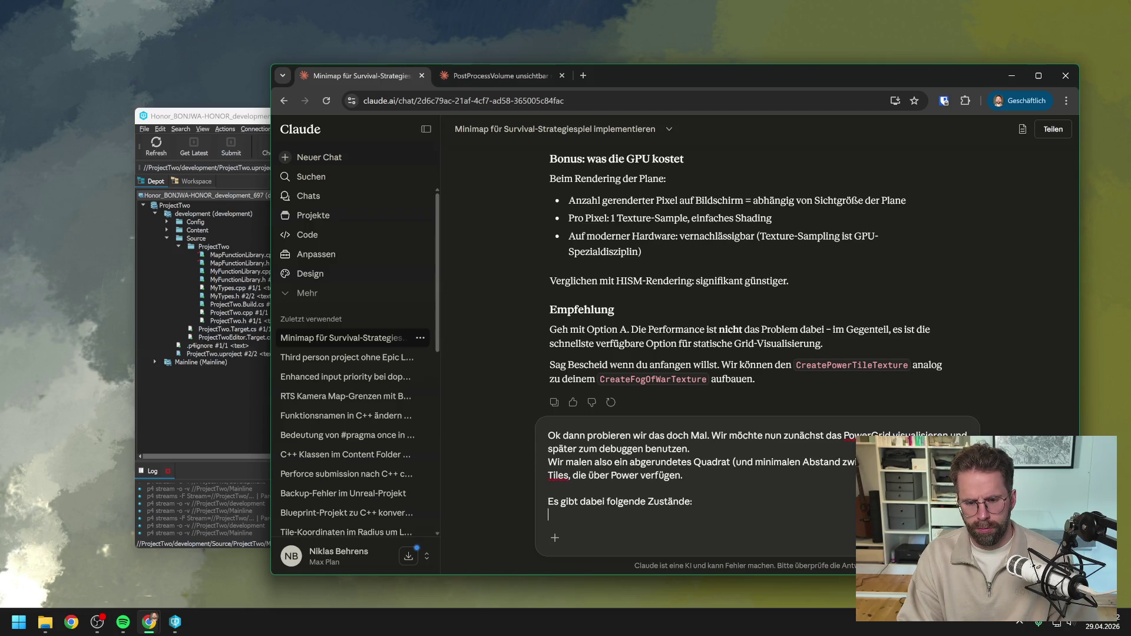
key(shift+Return)
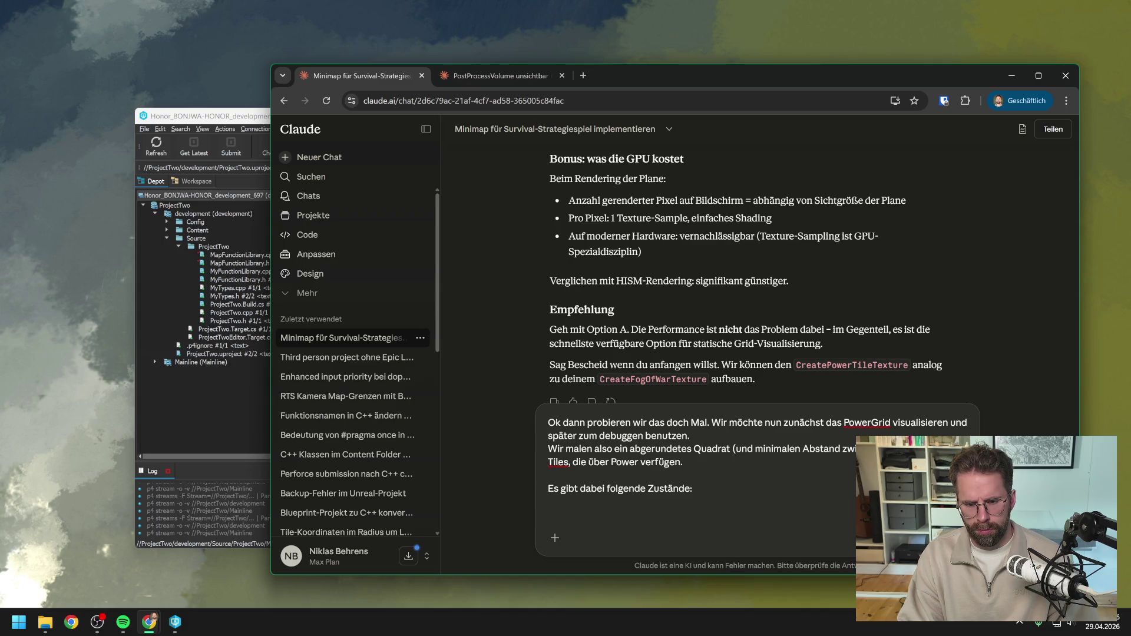
text(P)
text(ower is)
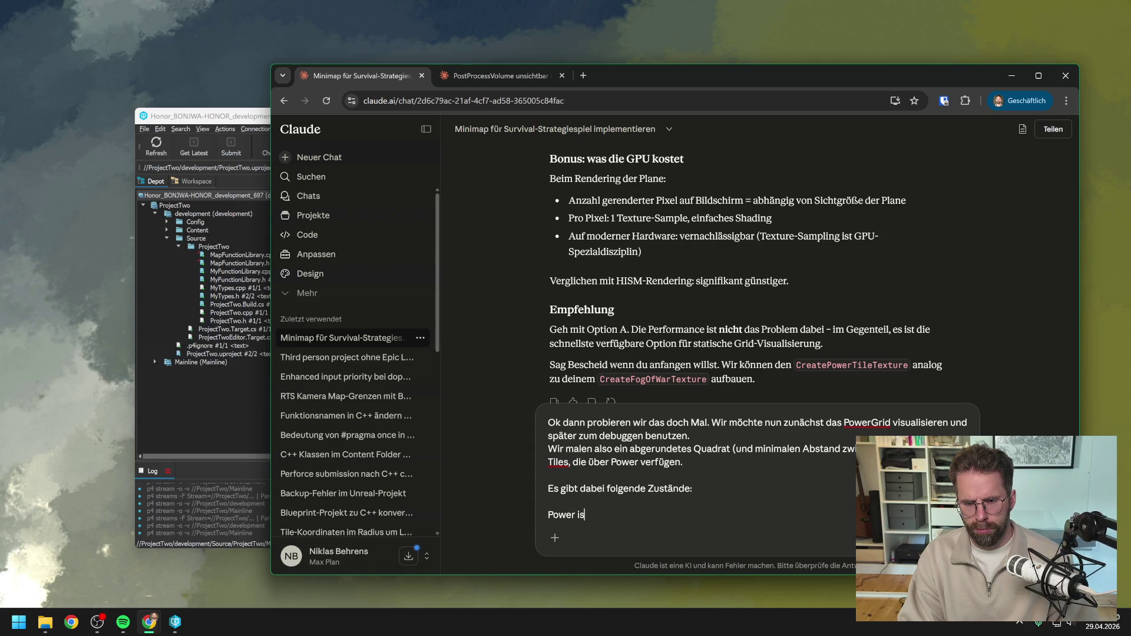
text(t da)
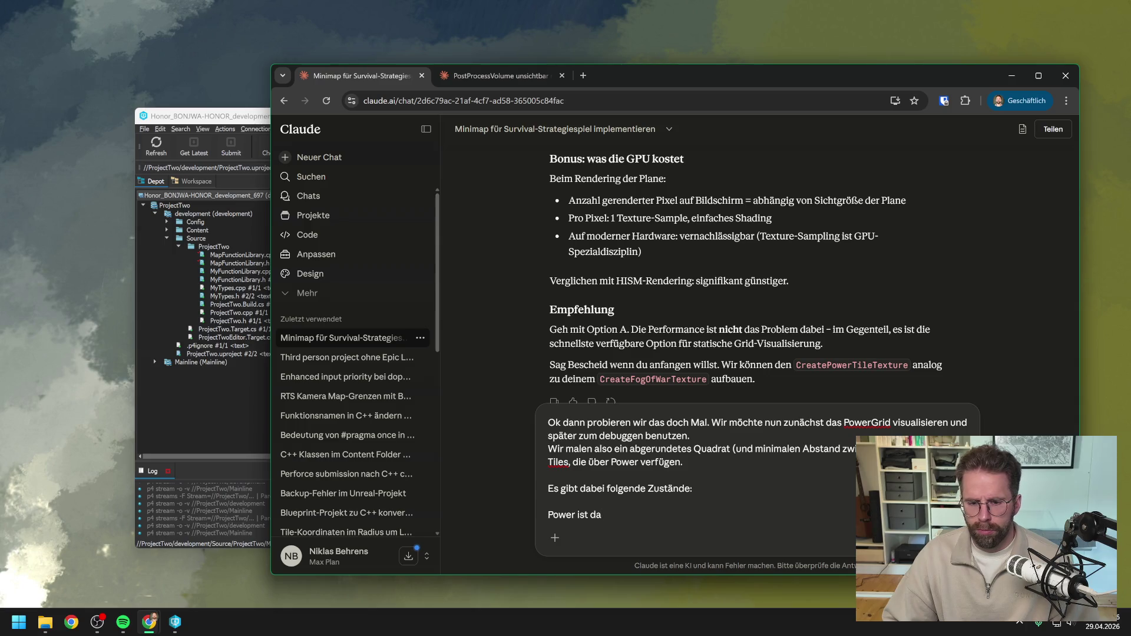
text( (grüp)
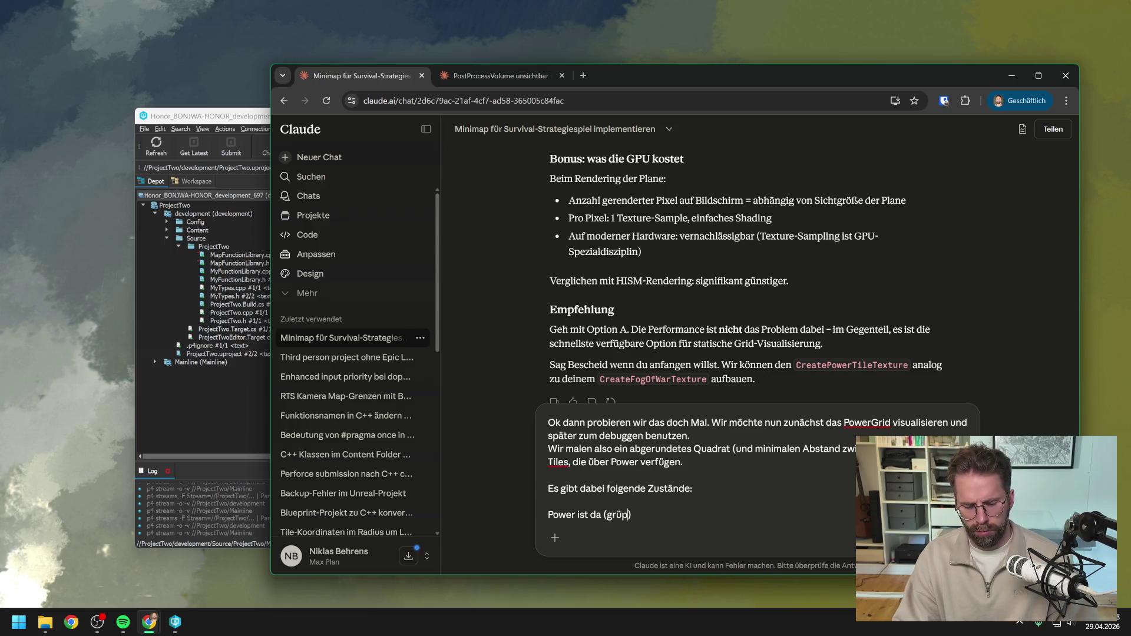
key(BackSpace)
text(n)
key(Right)
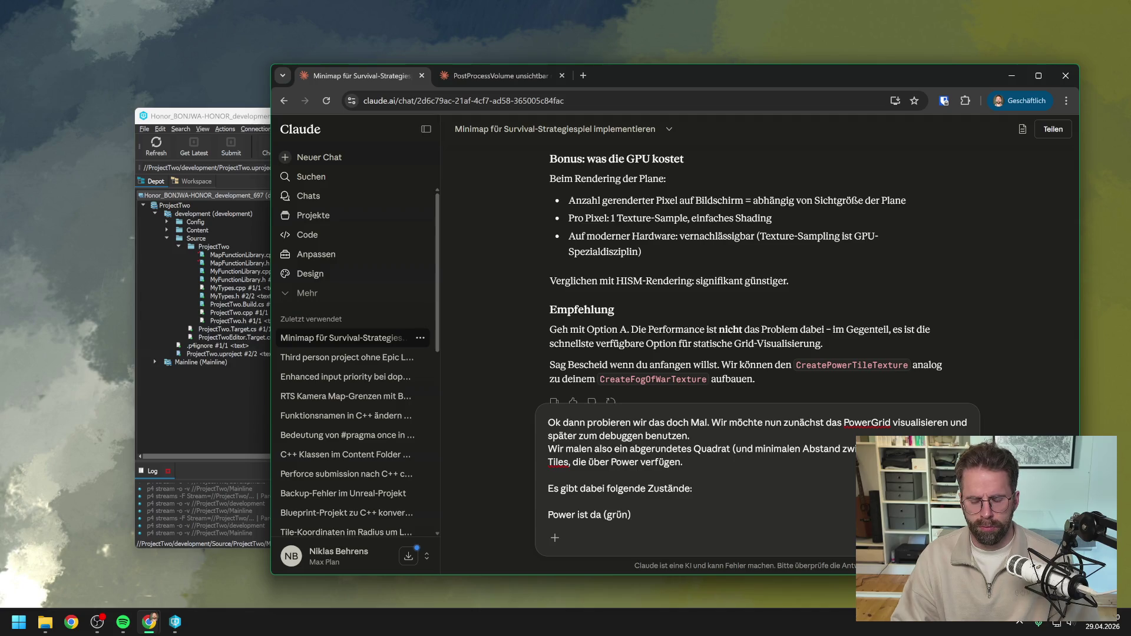
text(-> P)
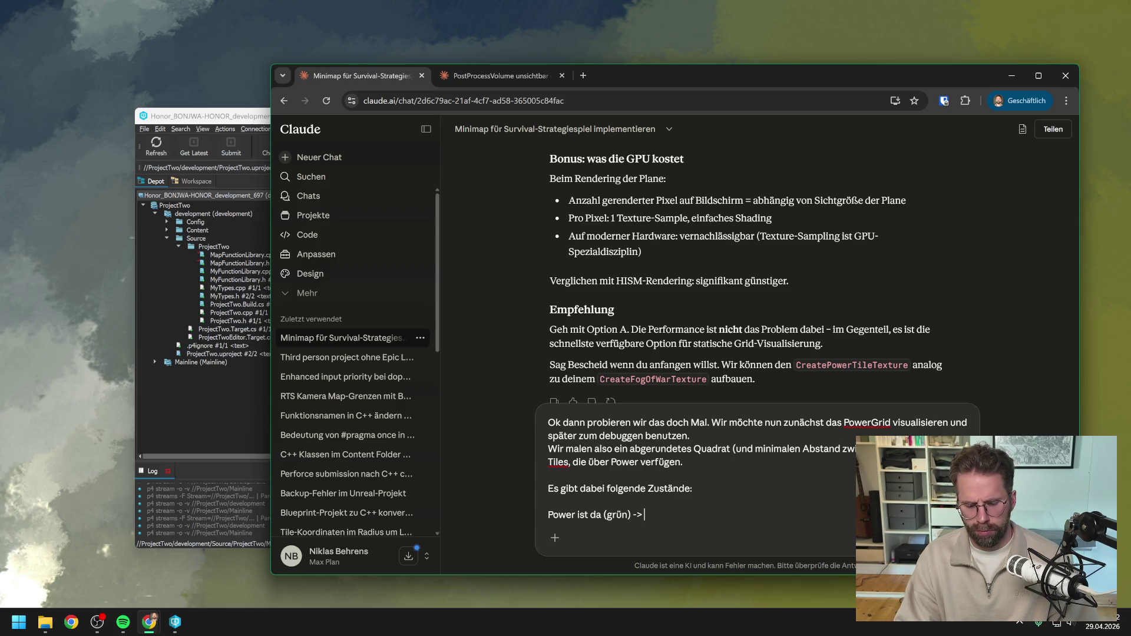
text(owered)
- Add the state line 'Leer, nichts -> Unpowered' to the list
key(shift+Return)
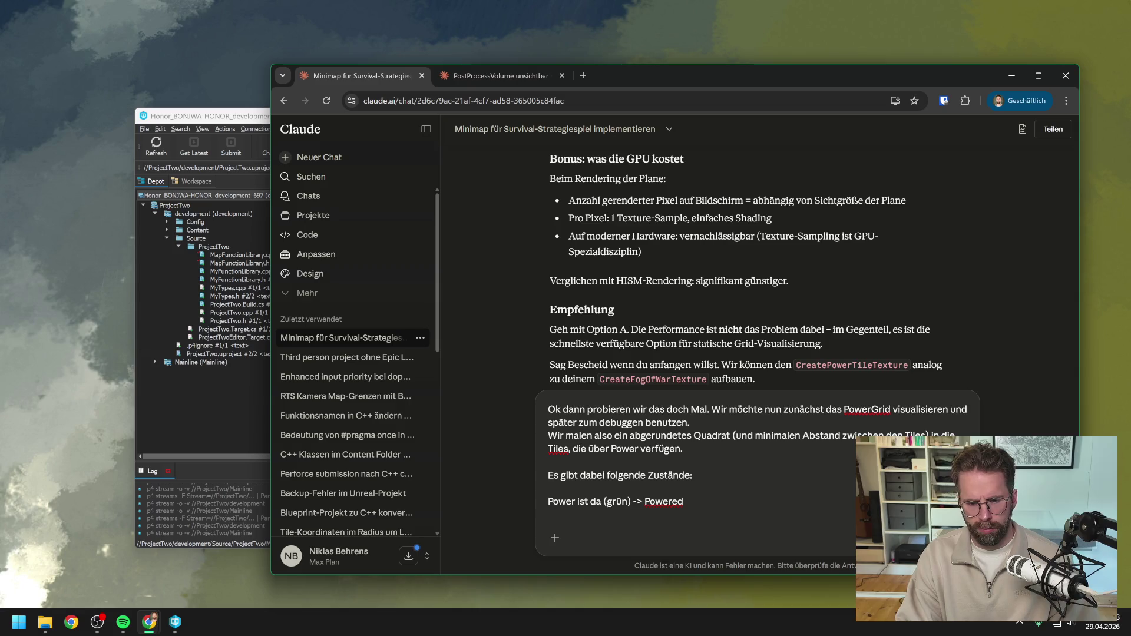
text(Leer)
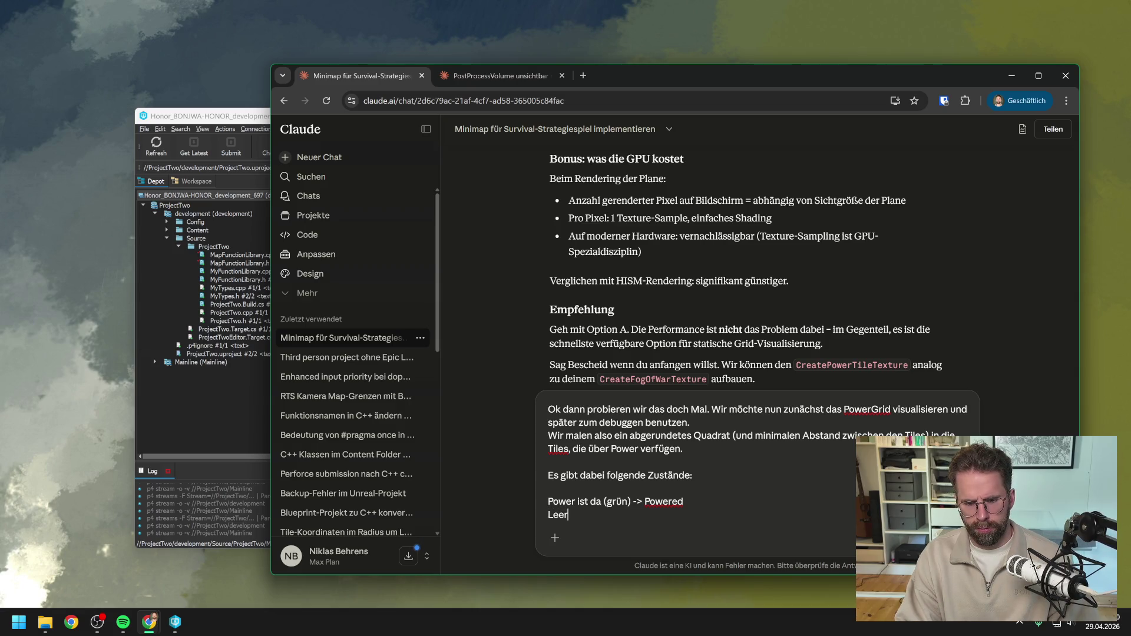
text(, nichts ->)
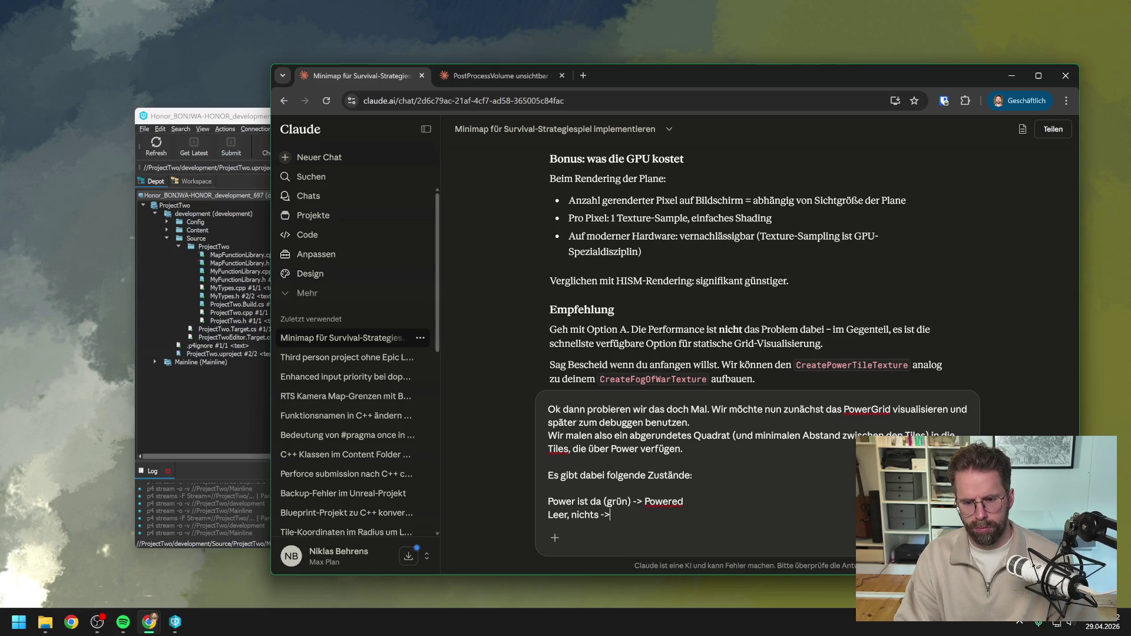
text( Unpowere)
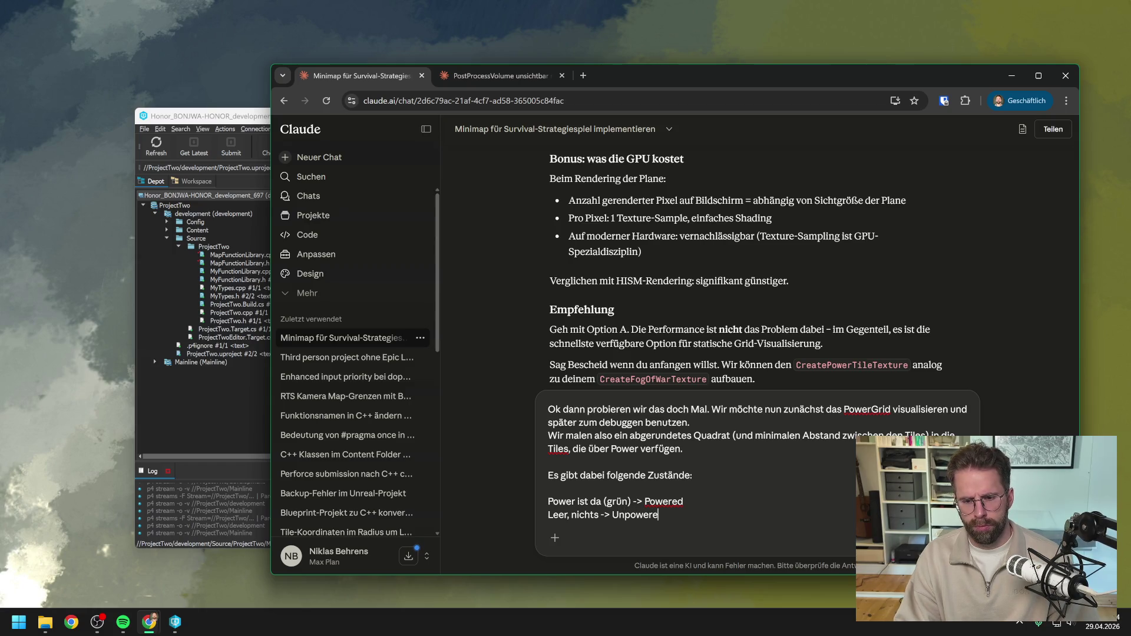
text(d)
key(shift+Return)
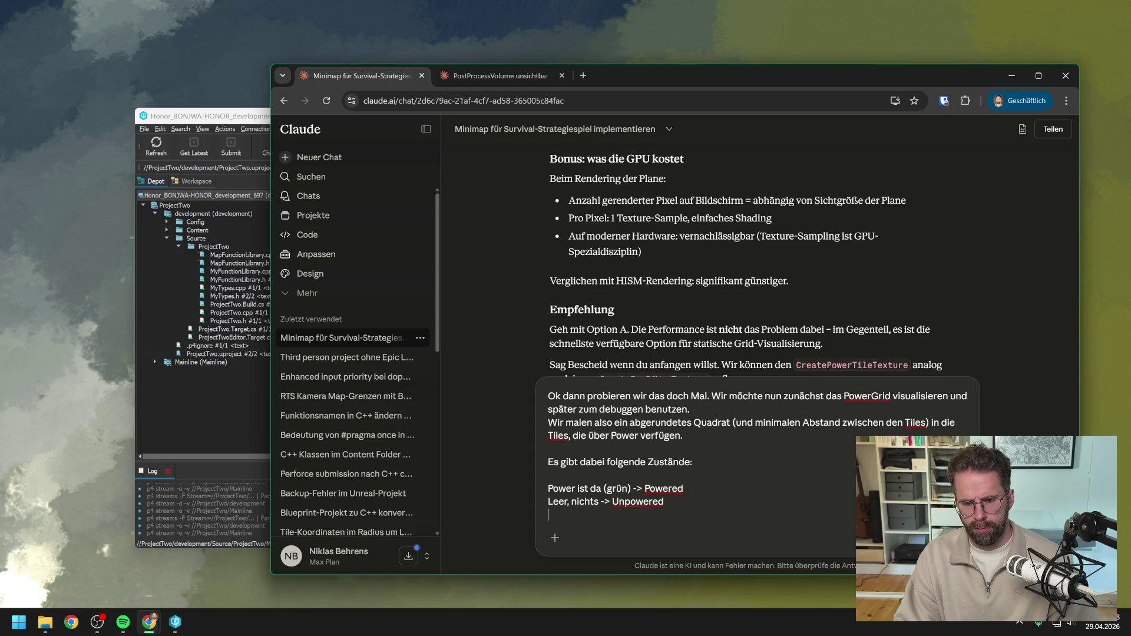
key(ctrl+shift+Left)
key(ctrl+shift+Left)
key(ctrl+shift+Left)
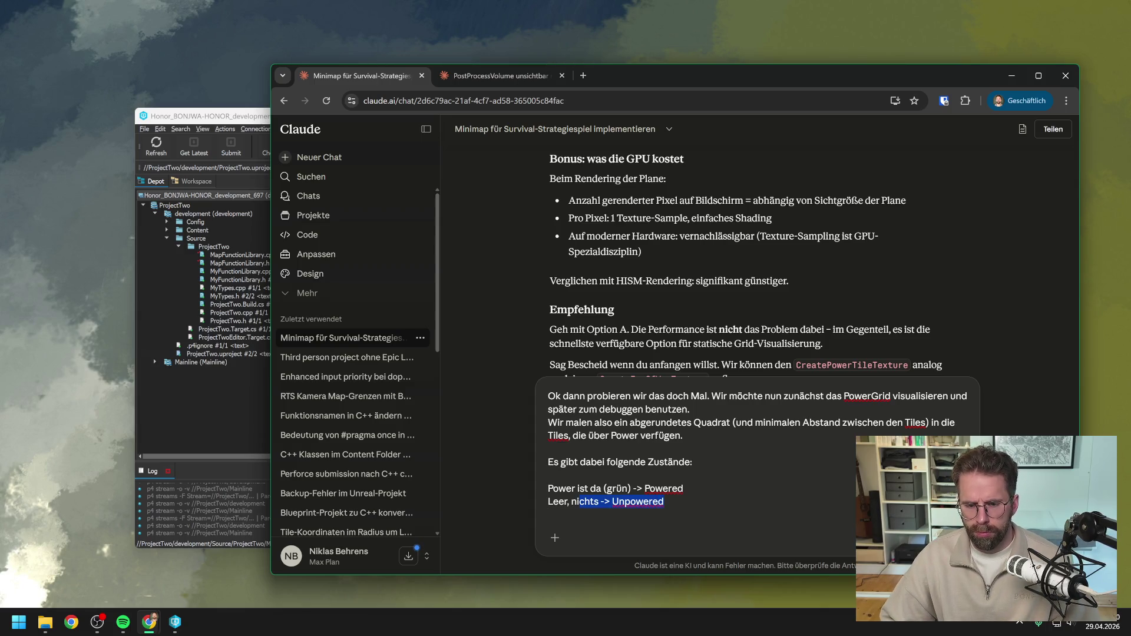
key(BackSpace)
key(ctrl+z)
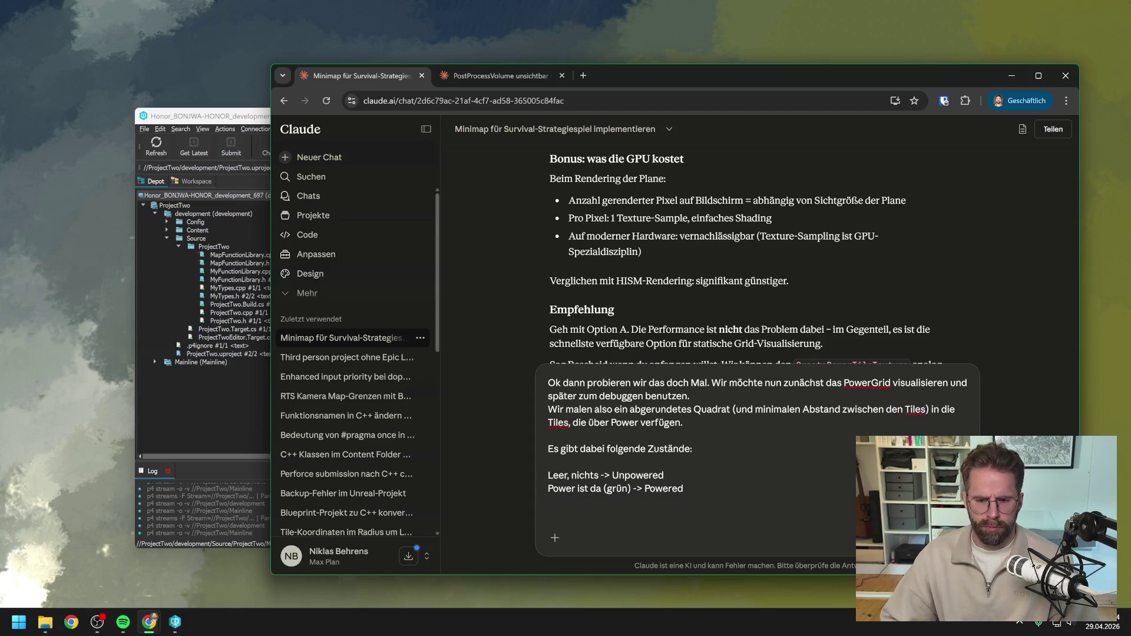
- Add the third state line 'Gebäude kann dort nicht gebaut werden -> Blocked'
key(shift+Return)
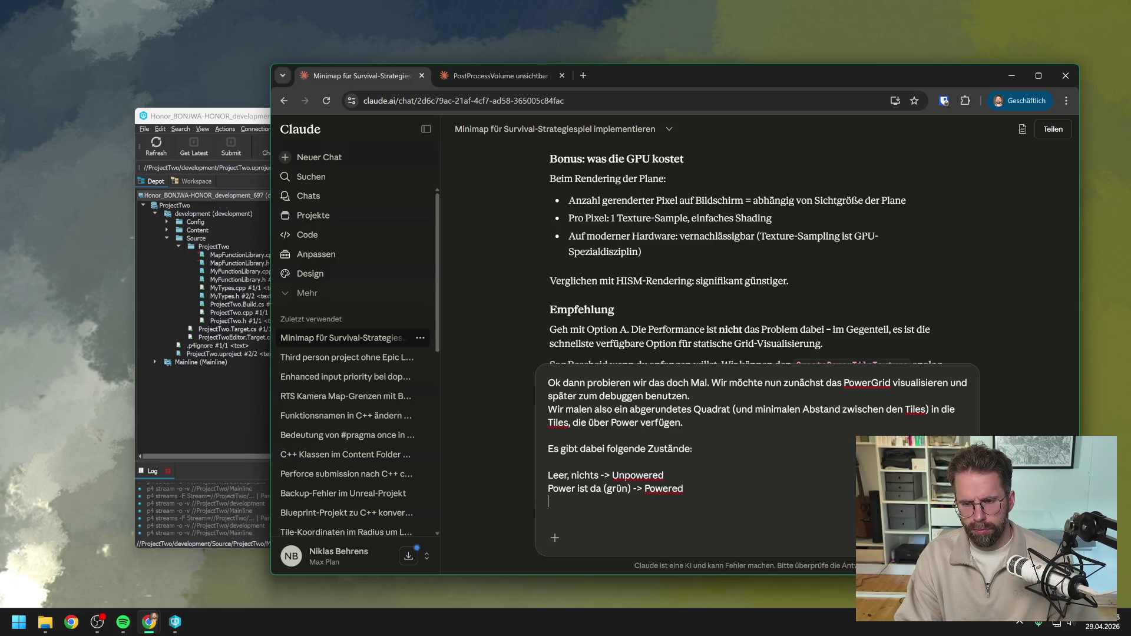
text(noNot)
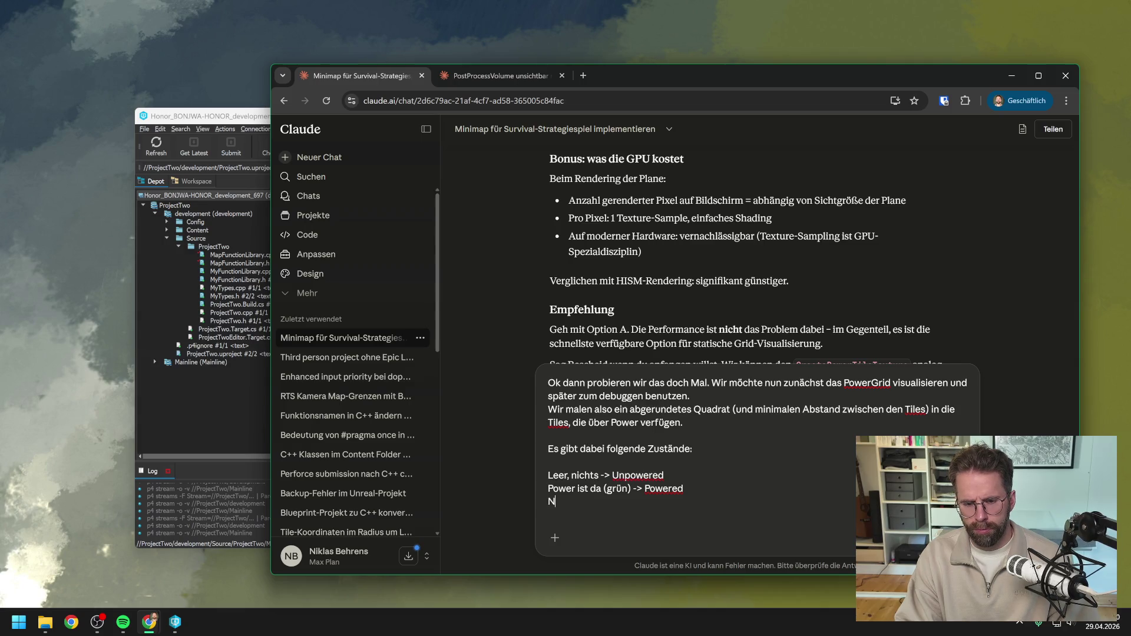
key(BackSpace)
key(BackSpace)
key(BackSpace)
text(Gebäud)
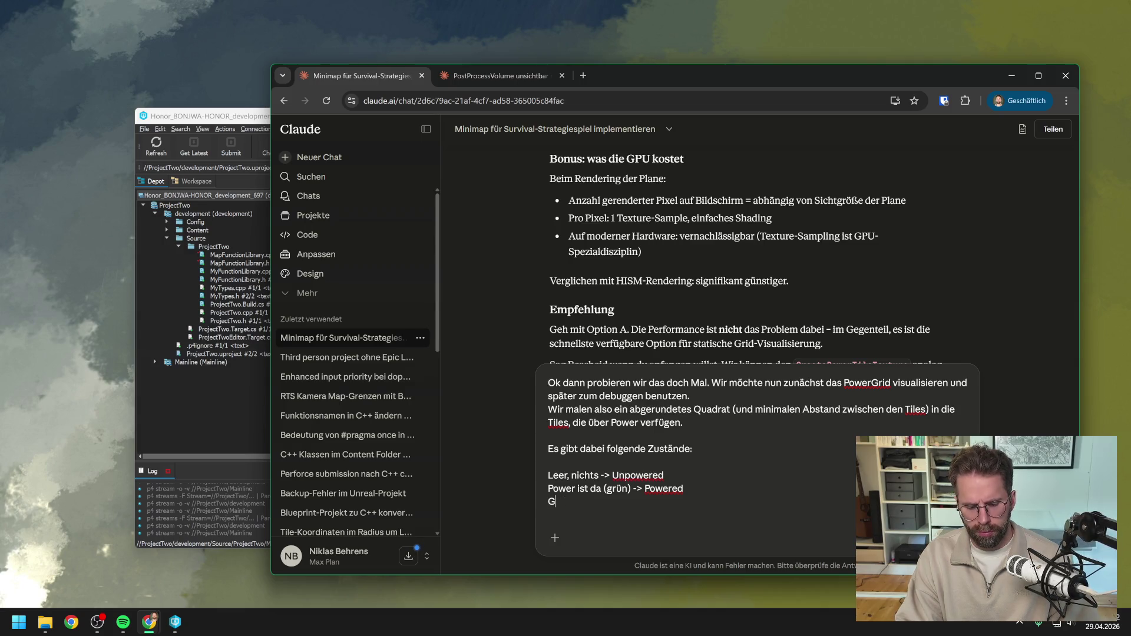
key(BackSpace)
key(BackSpace)
key(BackSpace)
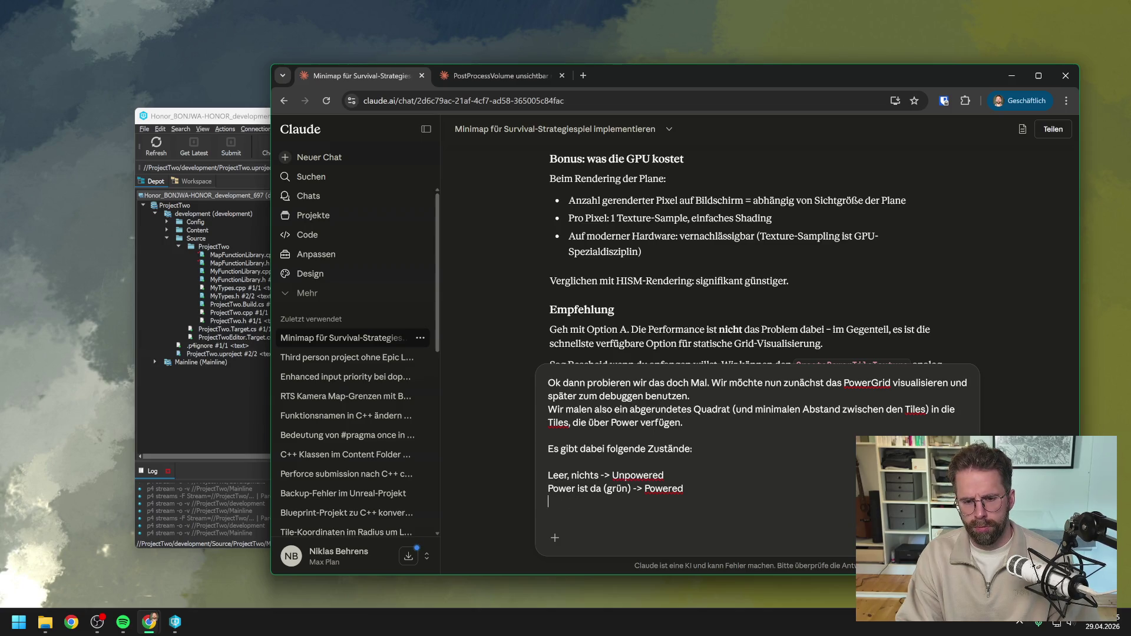
text(Gebäud)
text(e kan)
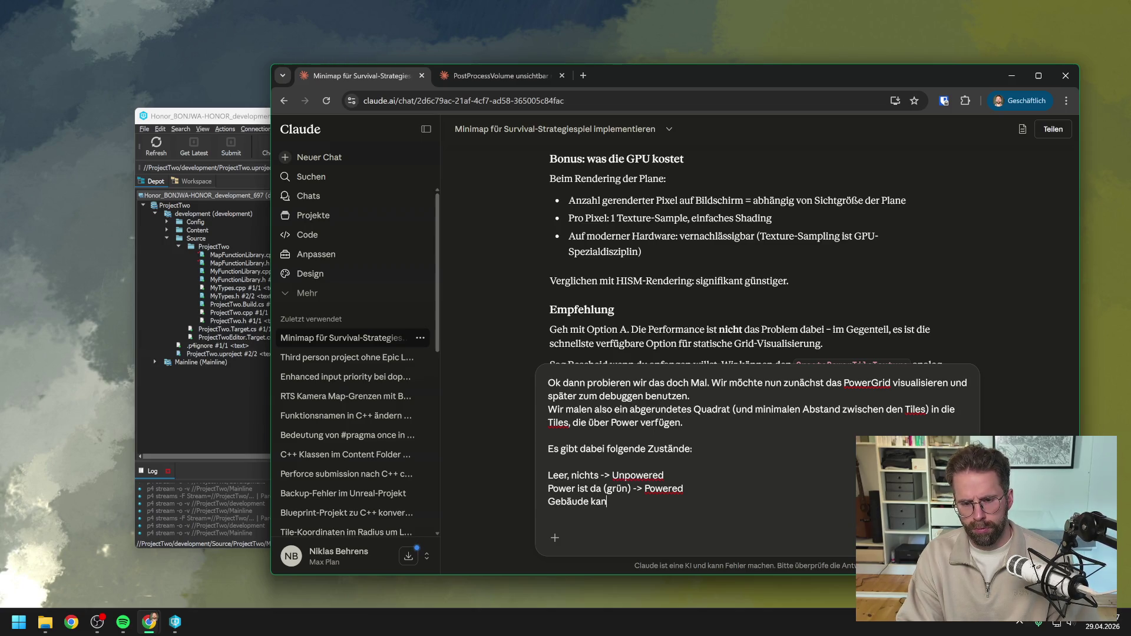
text(n dort nicht gebau)
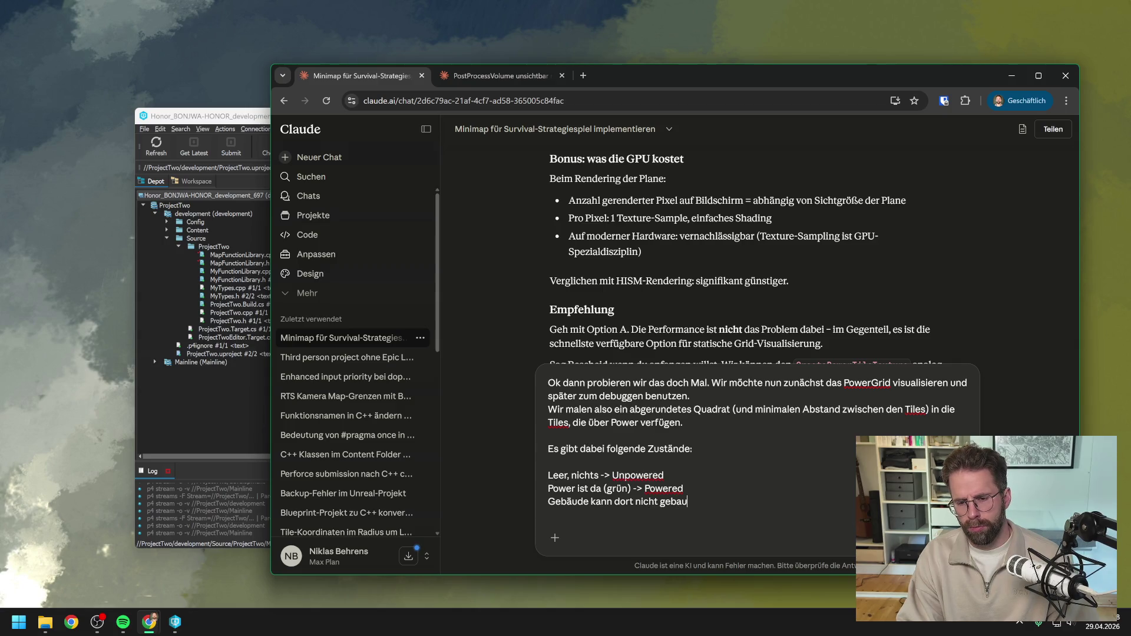
text(t werdeb)
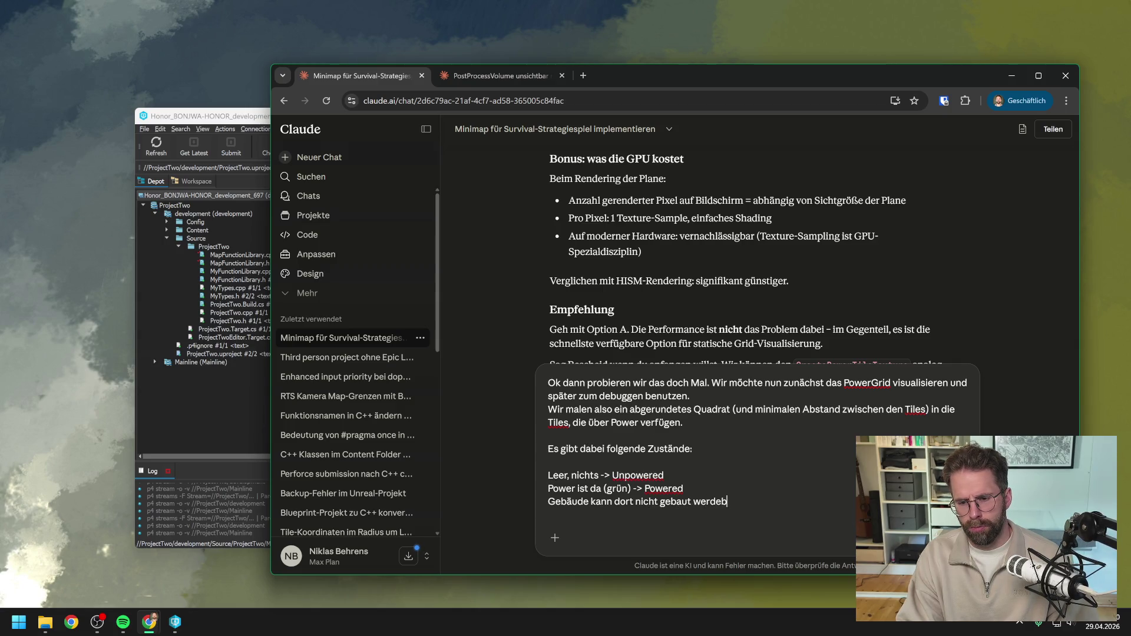
key(BackSpace)
text(n ->)
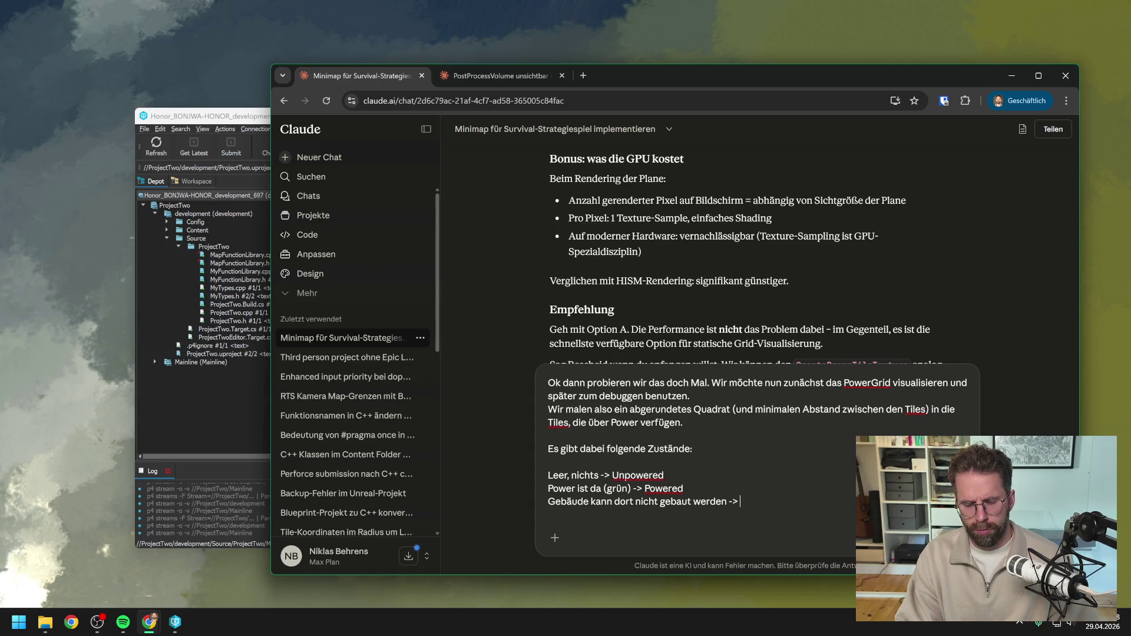
text(Blocked)
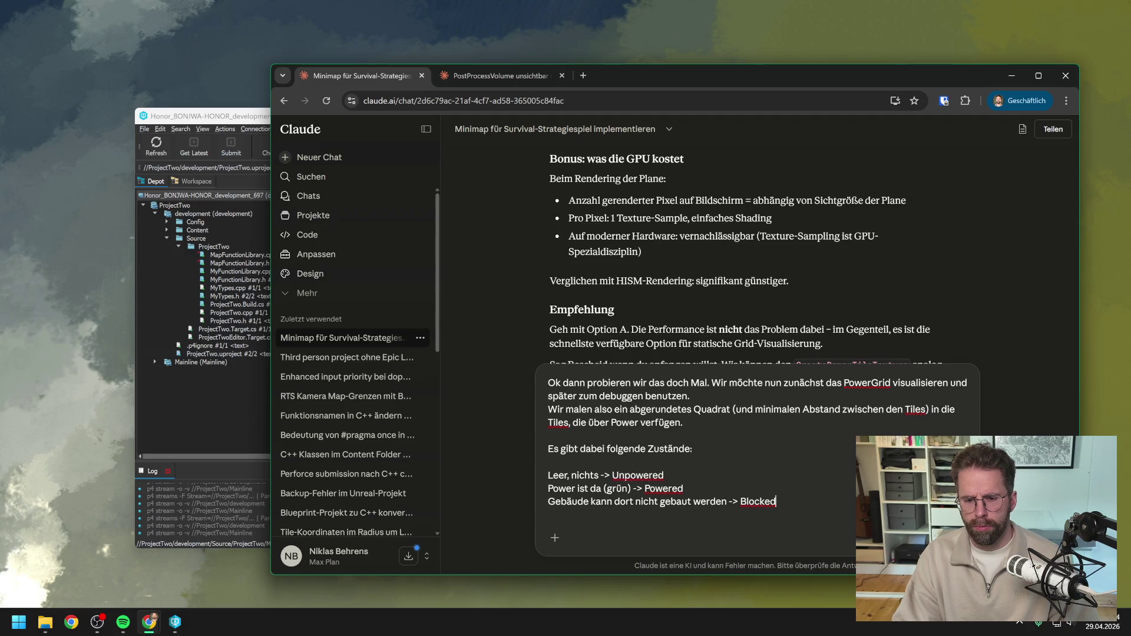
- Insert '(Rot)' after 'werden' and send the three-state prompt to Claude
click(727, 502)
text(())
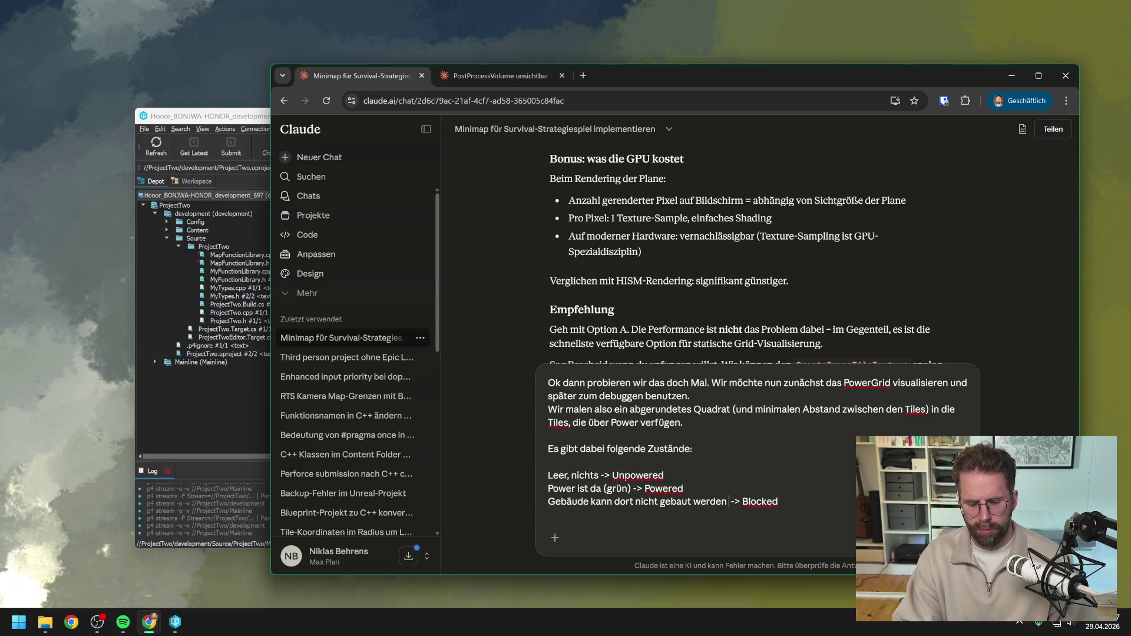
key(Left)
text(Rot)
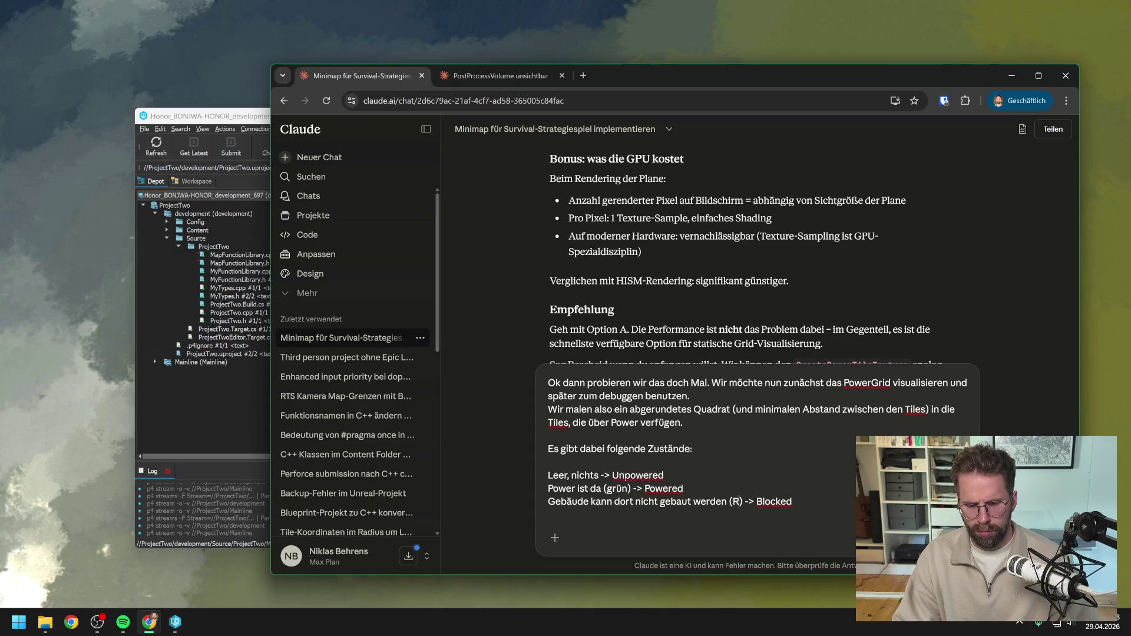
key(Right)
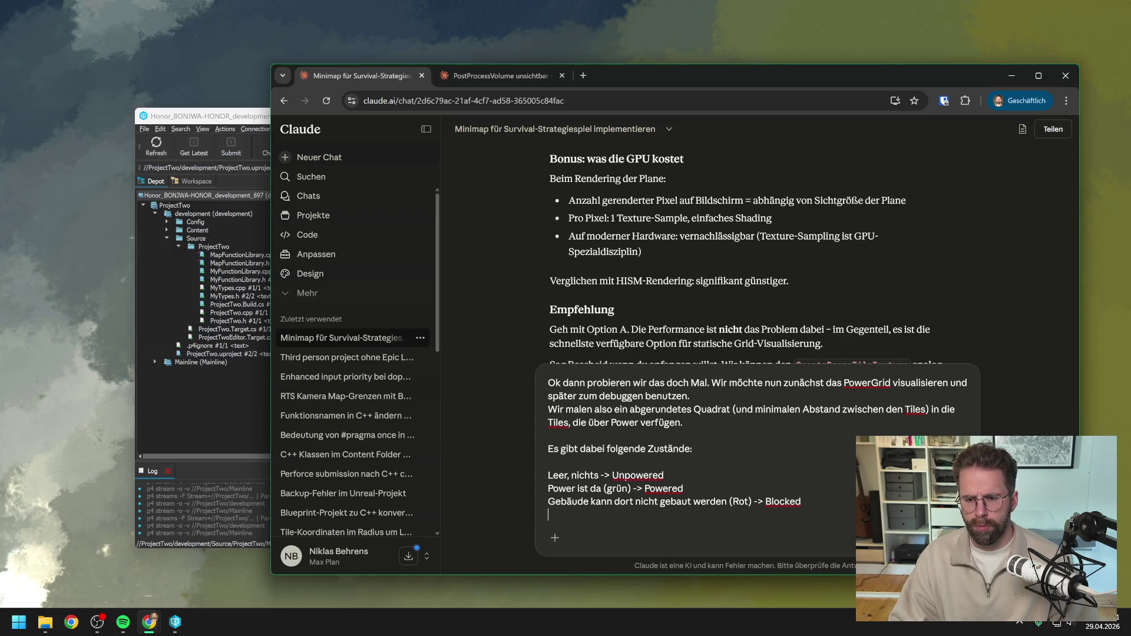
key(Return)
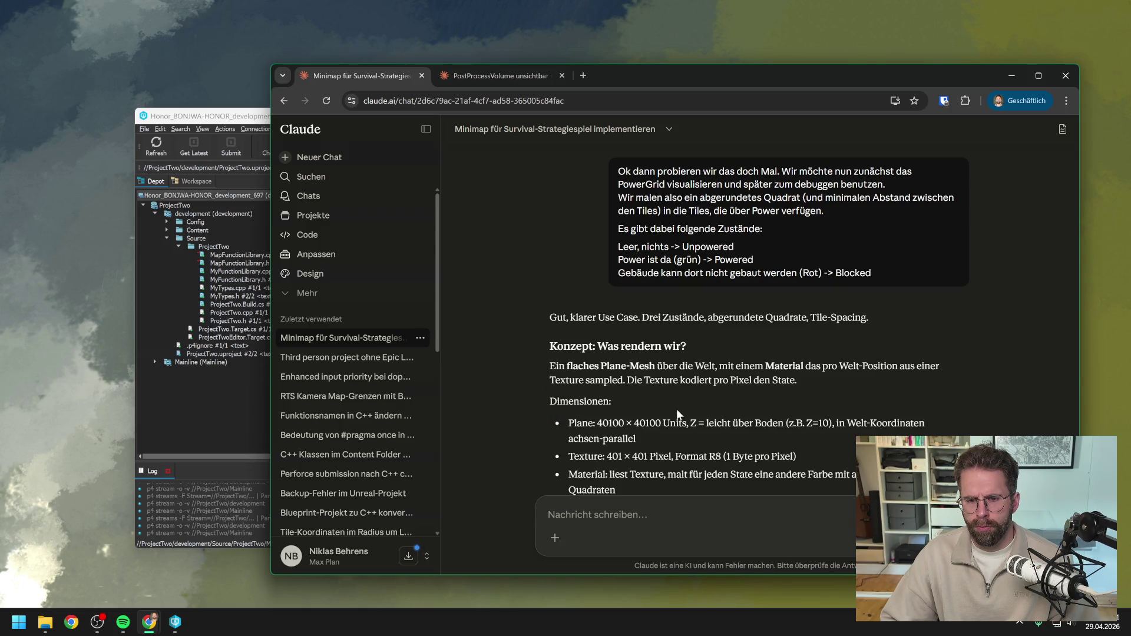
- Scroll through Claude's textured plane-mesh proposal down to its clarifying architecture questions
scroll(676, 401, down, 1)
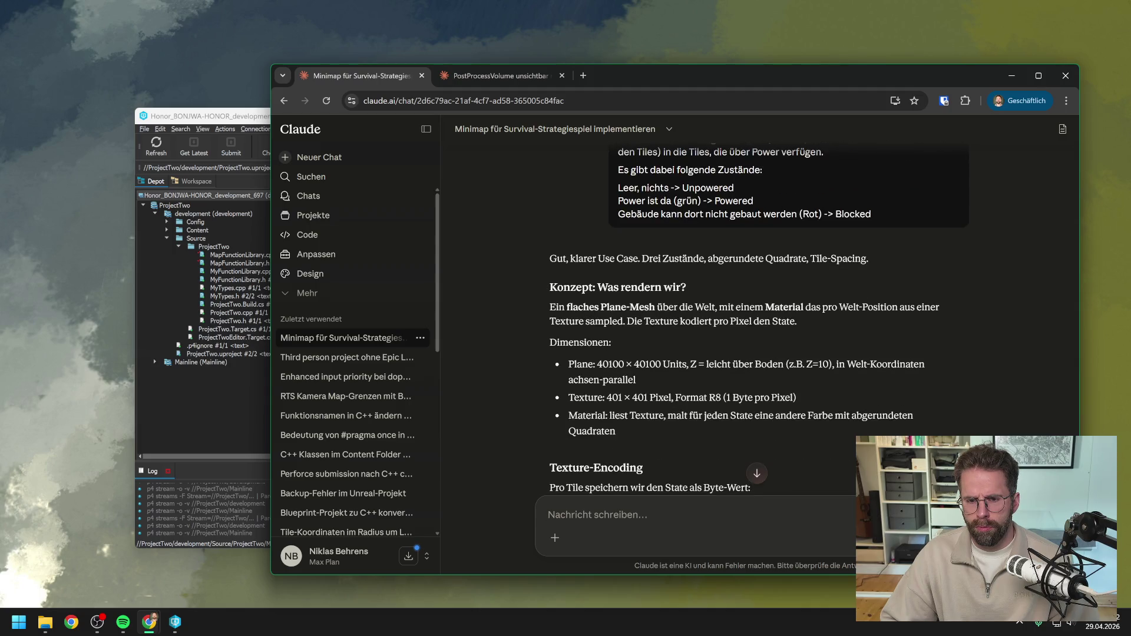
scroll(727, 374, down, 1)
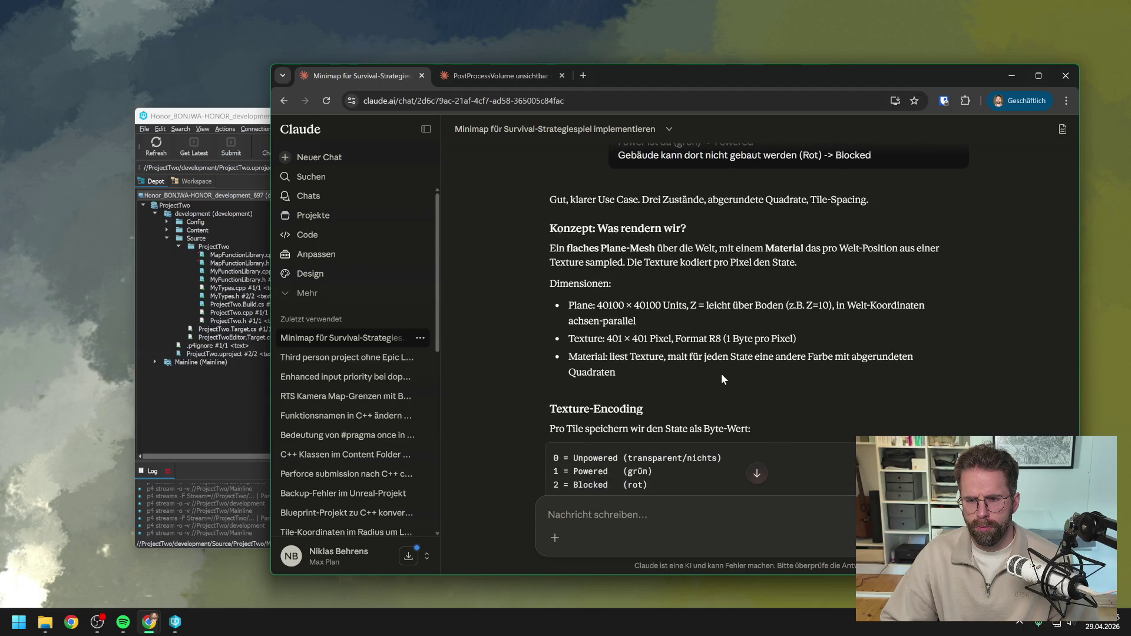
scroll(721, 373, down, 2)
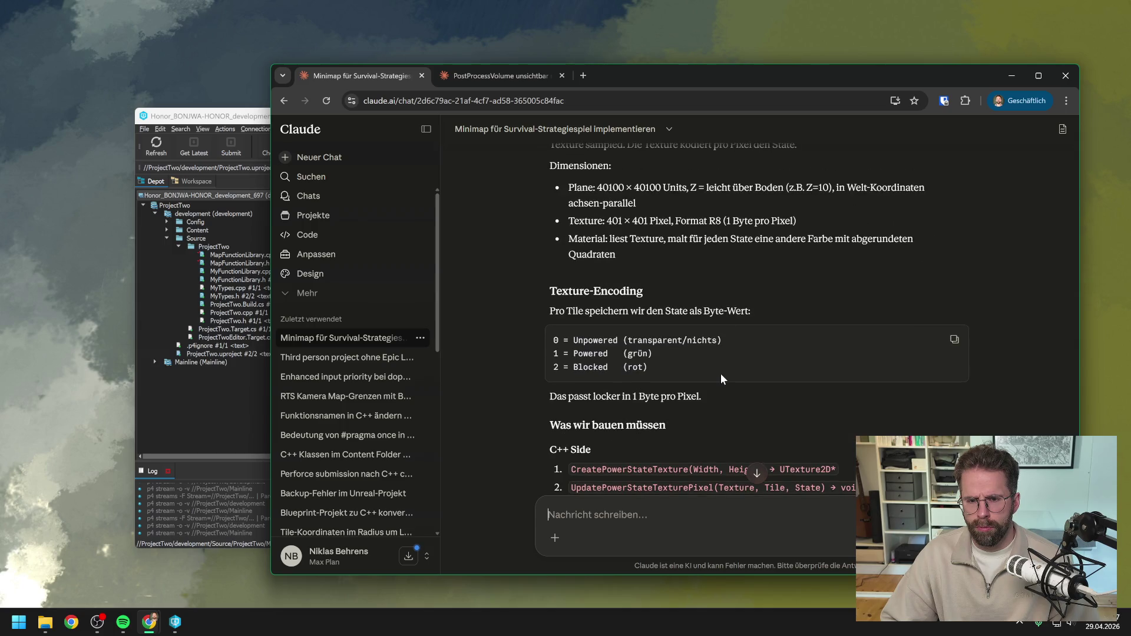
scroll(719, 371, down, 2)
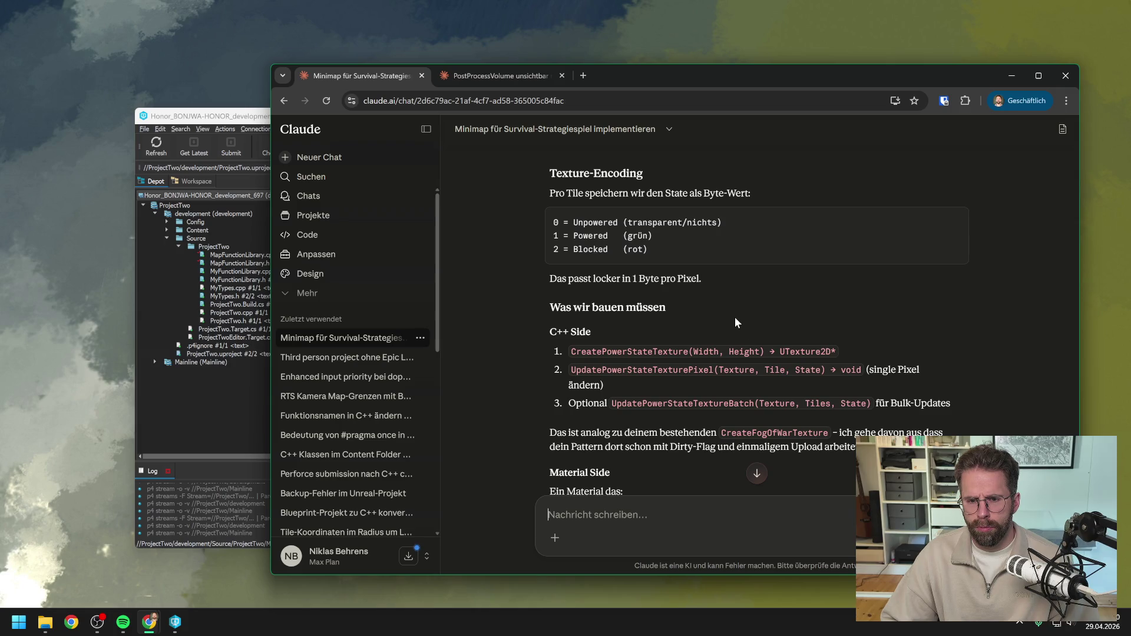
scroll(737, 312, down, 1)
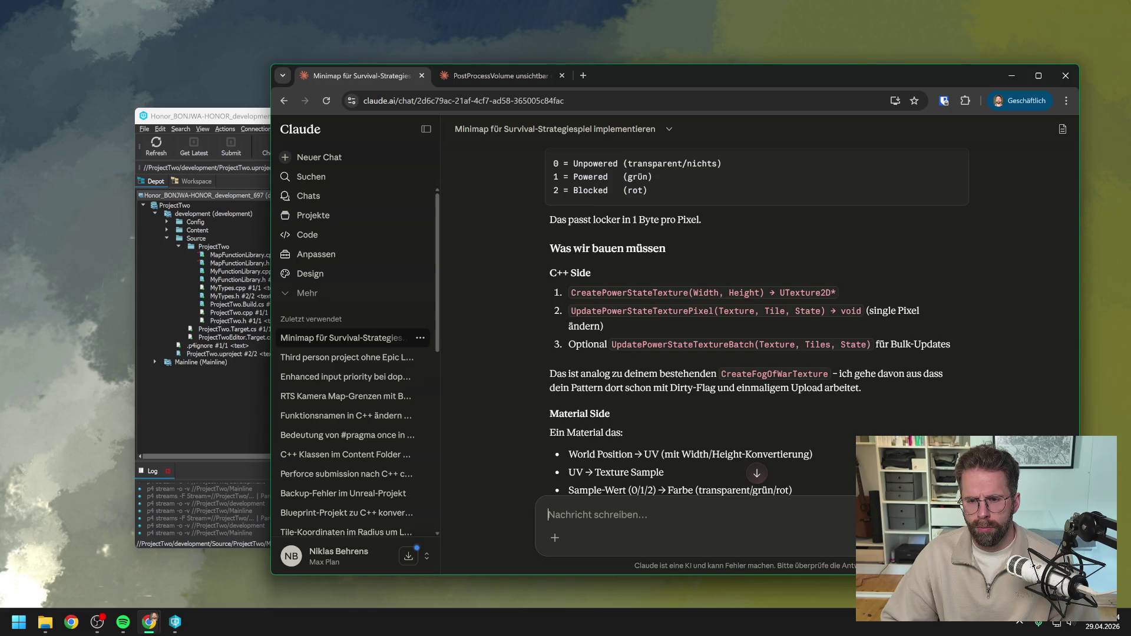
scroll(750, 318, down, 2)
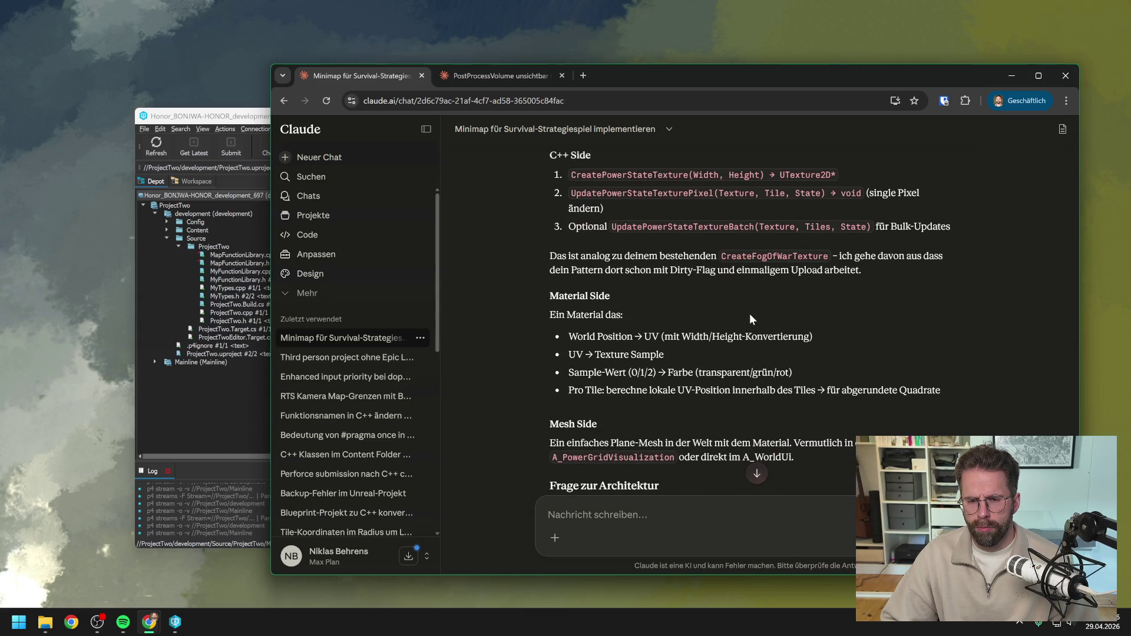
scroll(751, 318, down, 1)
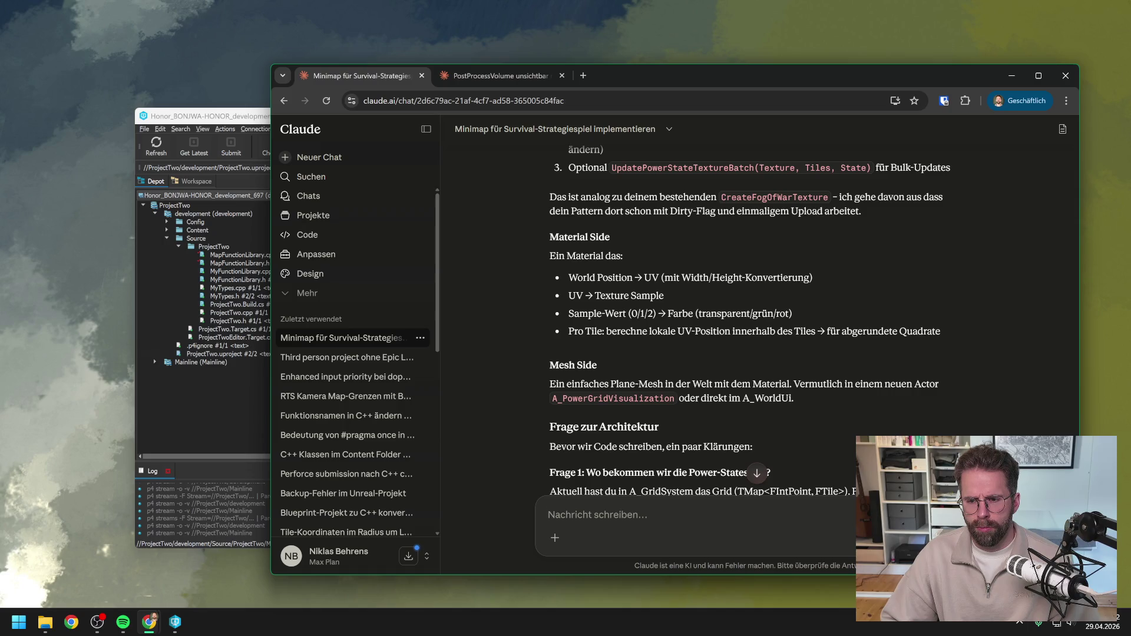
scroll(748, 314, down, 3)
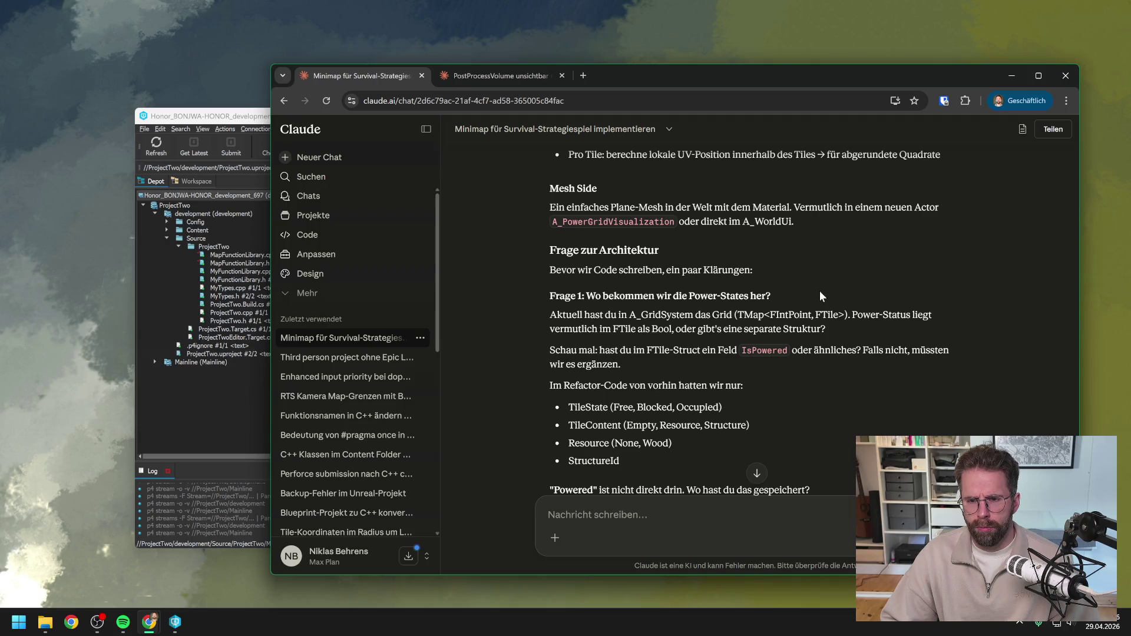
scroll(815, 291, down, 1)
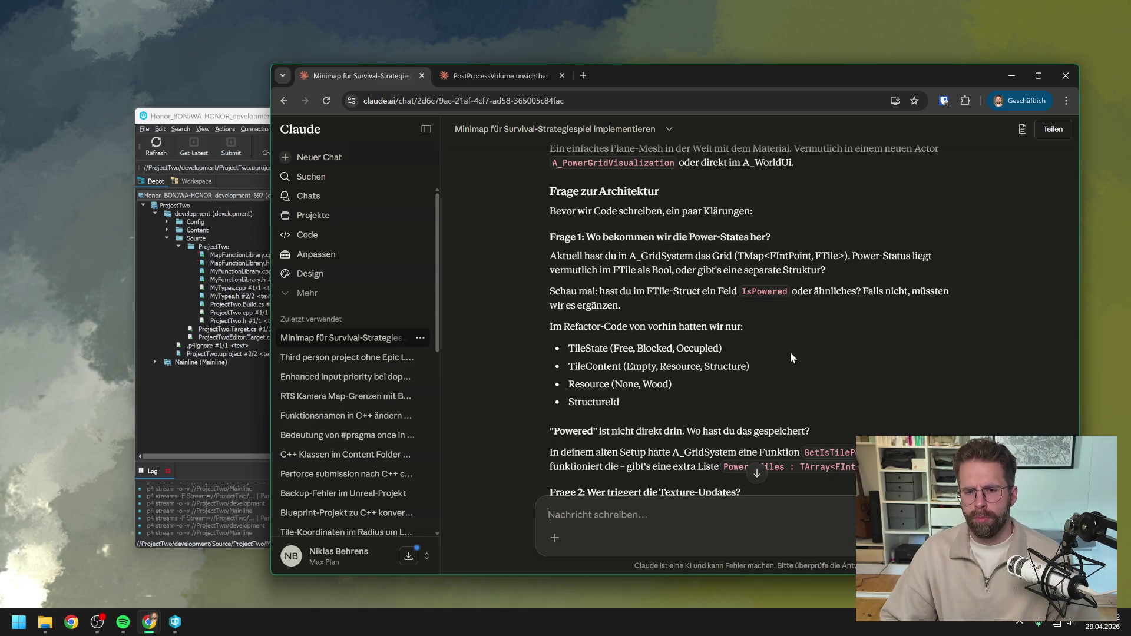
scroll(717, 484, down, 1)
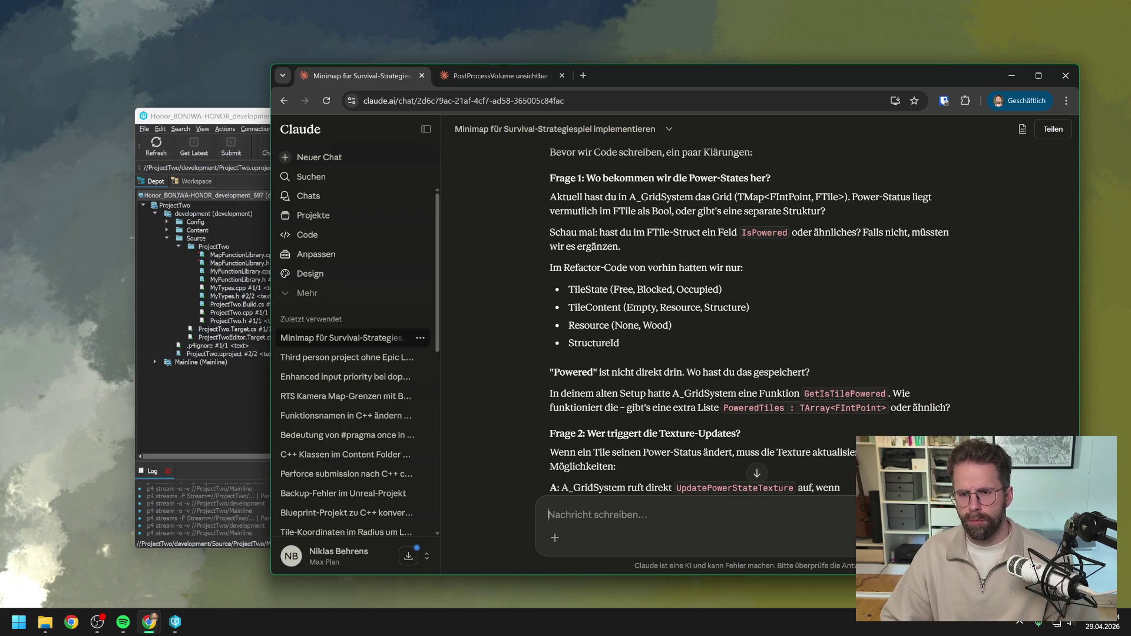
- Discard the typed 'IsPowered', scroll to the end of Claude's reply, and close Perforce P4V
text(I)
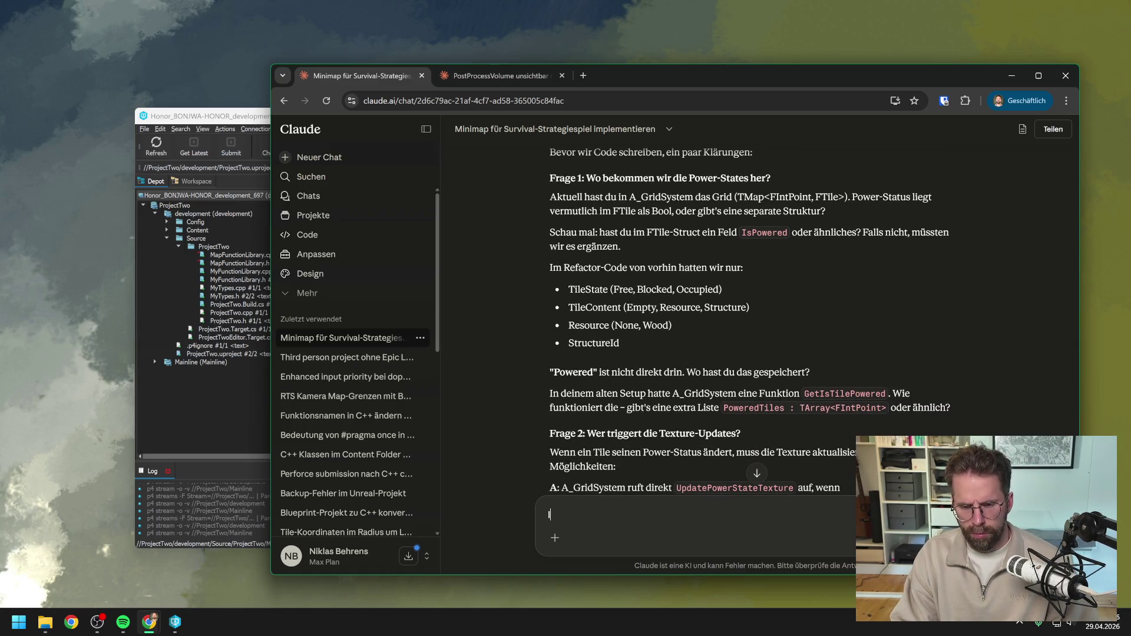
text(sPowered)
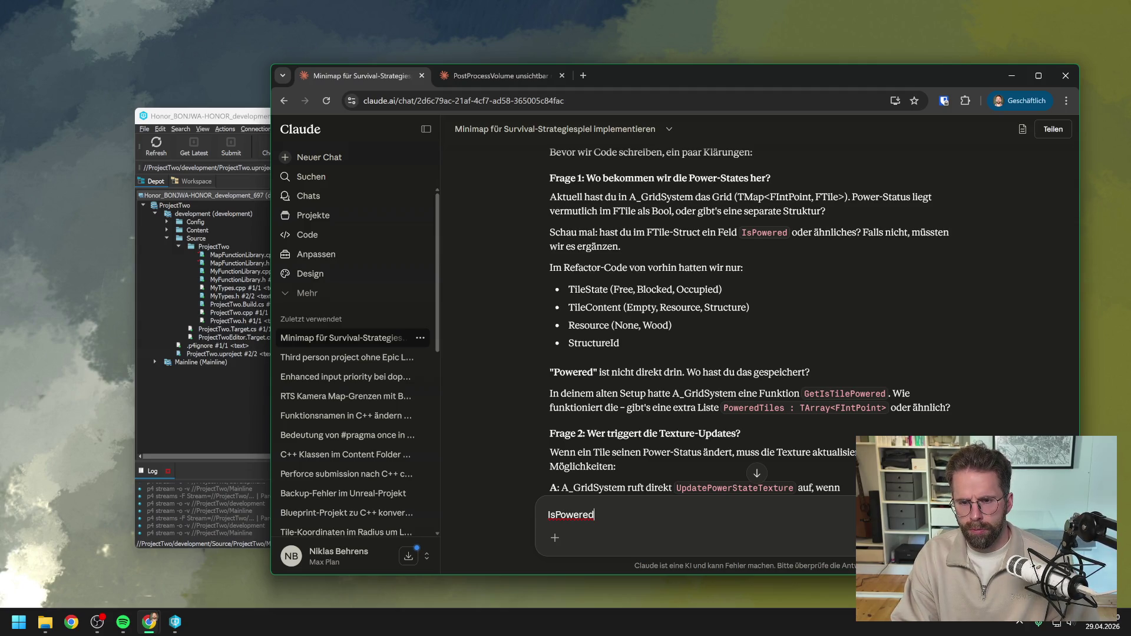
key(BackSpace)
key(BackSpace)
key(BackSpace)
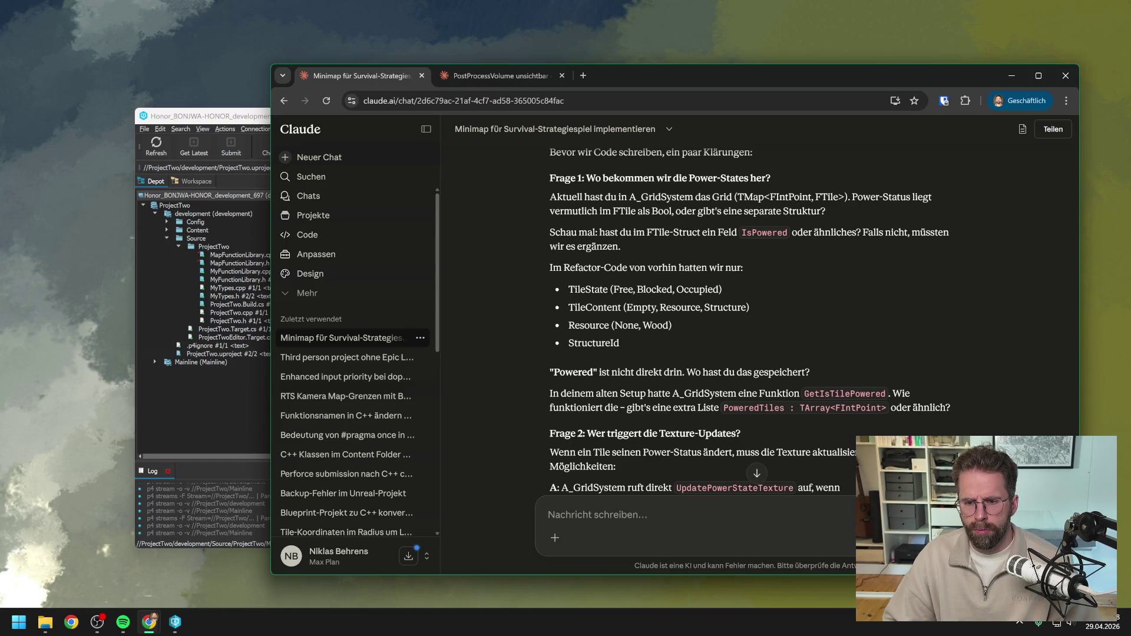
scroll(701, 313, down, 2)
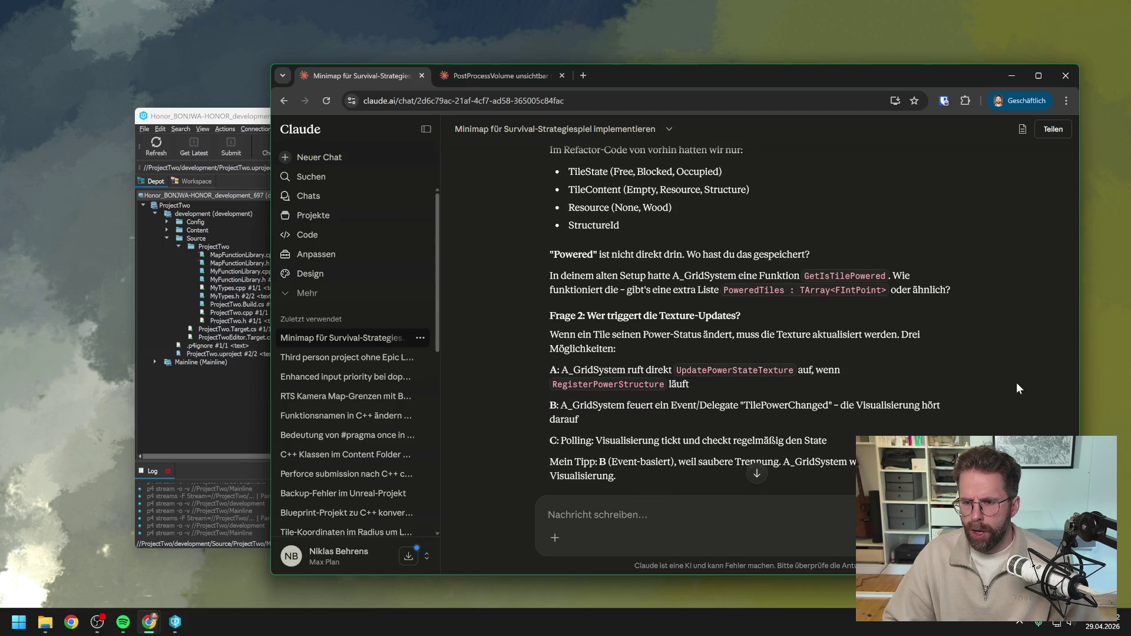
scroll(814, 306, down, 5)
click(236, 412)
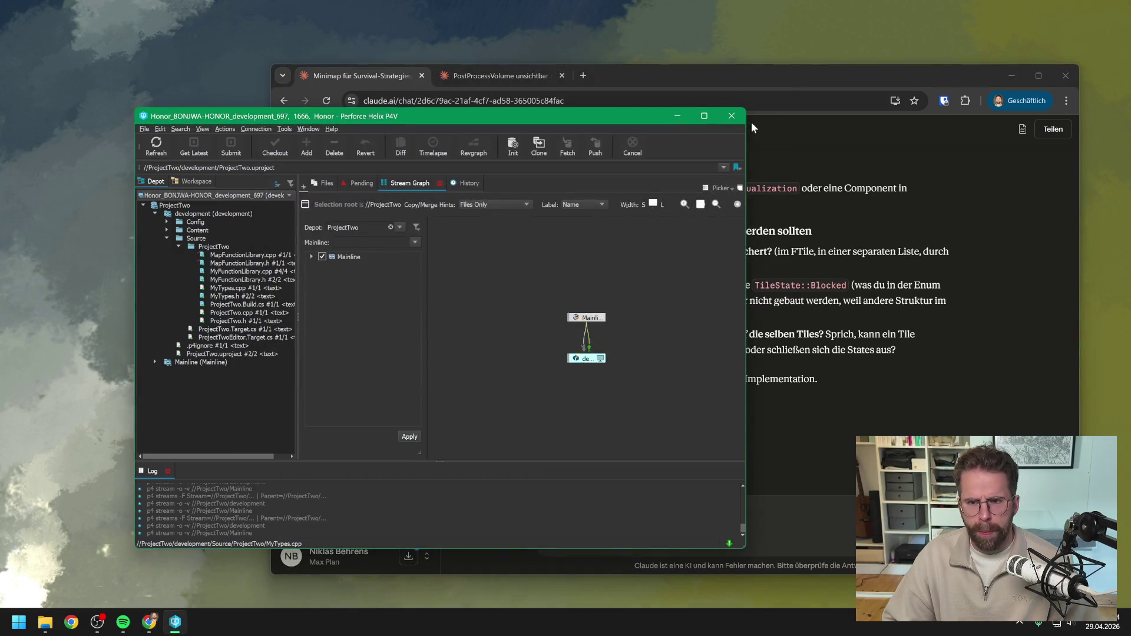
click(732, 118)
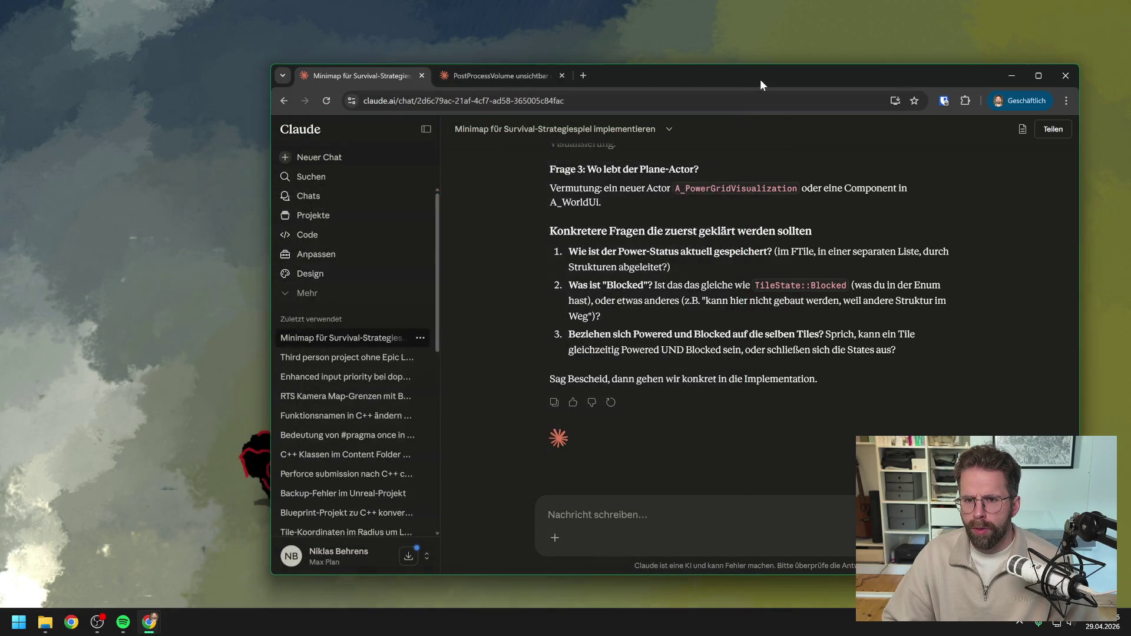